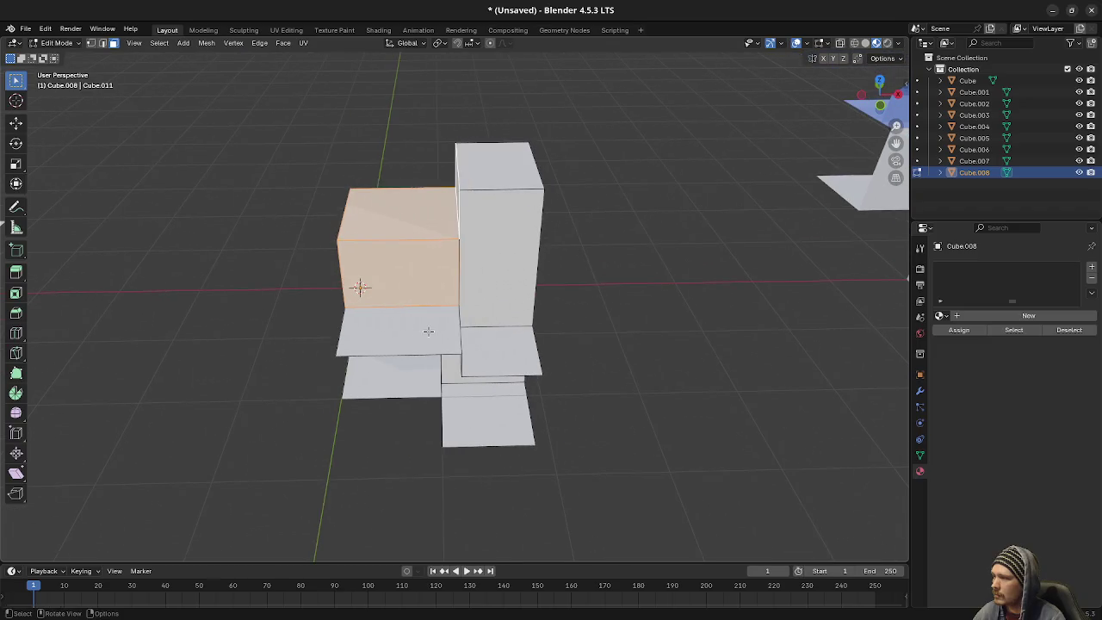
- Select faces on the left block while orbiting around the block model
left_click(406, 325)
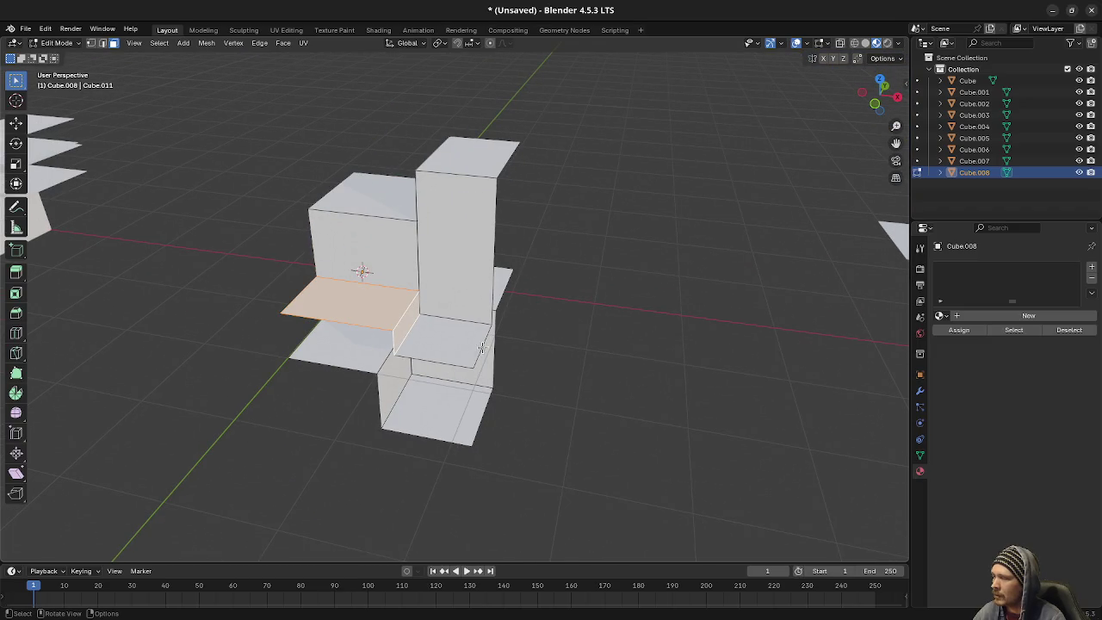
left_click(445, 265)
mouse_move(571, 233)
left_mouse_down()
mouse_move(584, 307)
mouse_move(435, 267)
left_mouse_up()
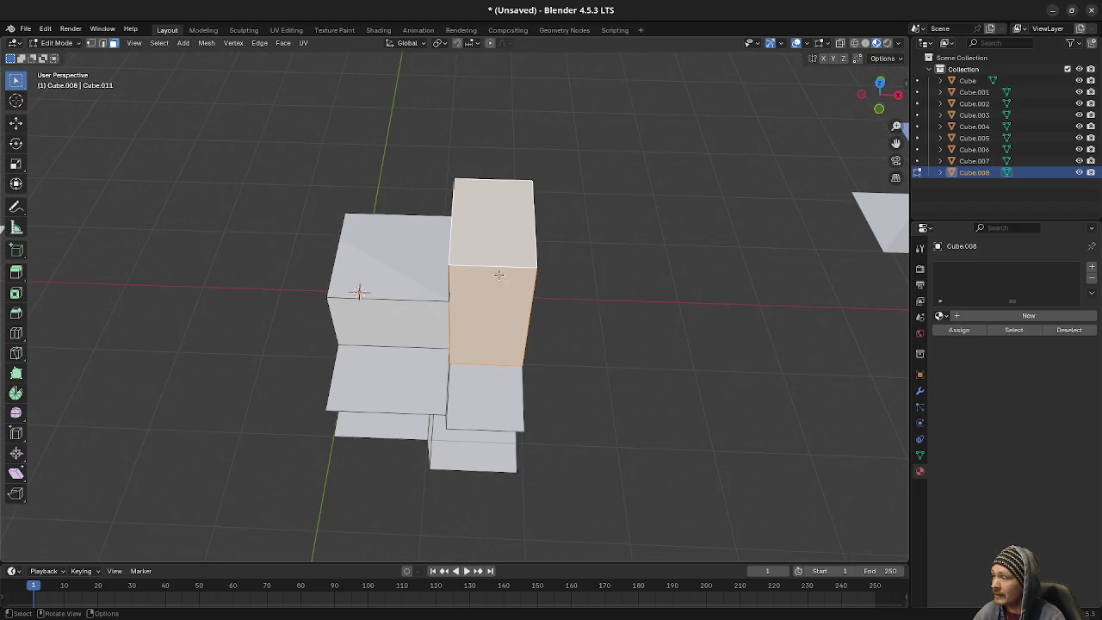
mouse_move(425, 332)
left_mouse_down()
mouse_move(443, 283)
mouse_move(458, 301)
left_mouse_up()
left_click(443, 284)
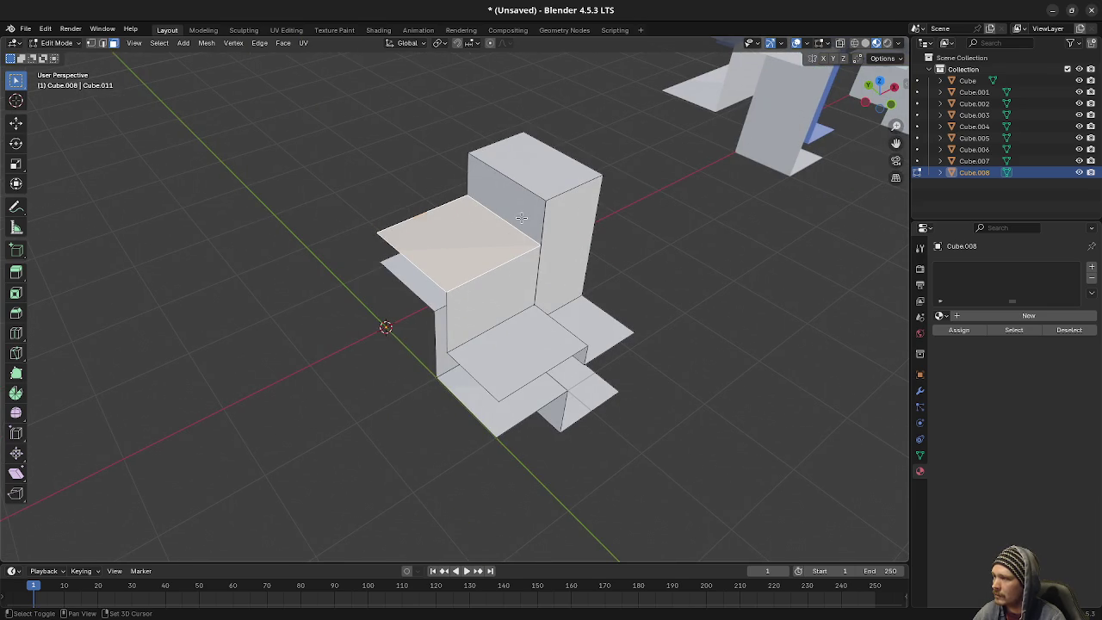
left_click(508, 280, "shift")
left_click(503, 293, "shift")
mouse_move(503, 294)
left_mouse_down()
mouse_move(534, 301)
mouse_move(379, 261)
left_mouse_up()
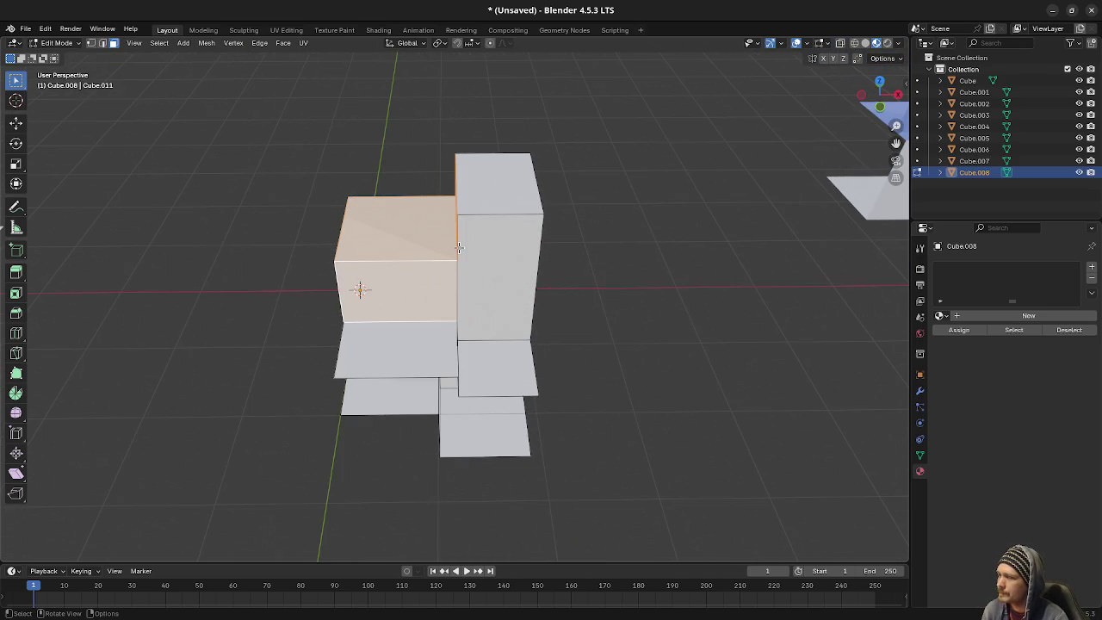
mouse_move(423, 318)
left_mouse_down()
mouse_move(405, 310)
mouse_move(422, 297)
mouse_move(413, 292)
left_mouse_up()
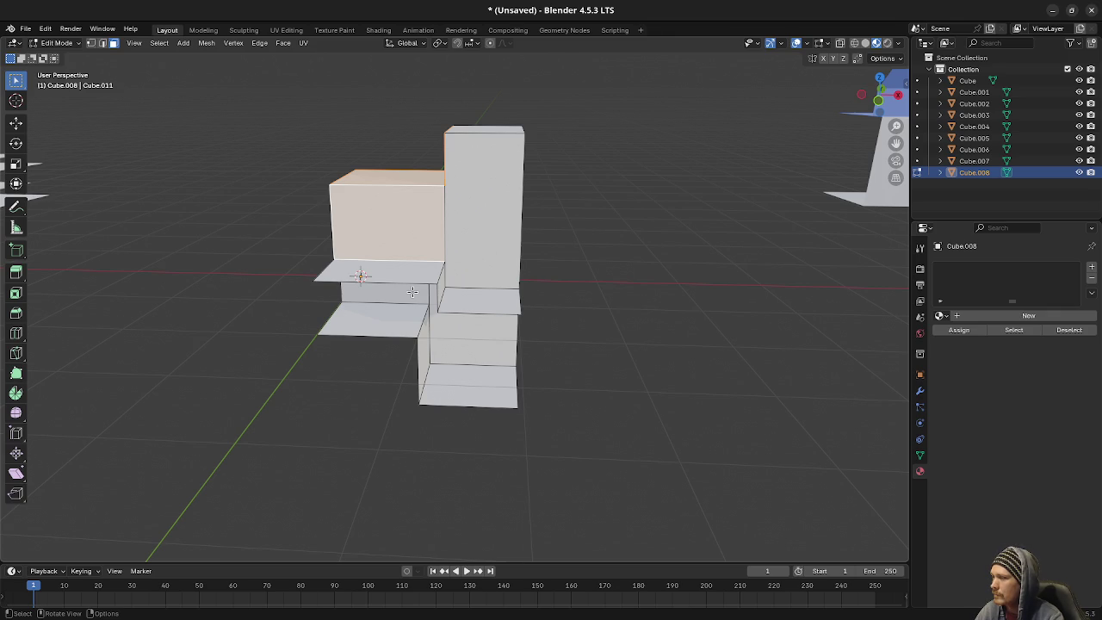
- Step through selection history to reselect the left cube's front face
left_click(481, 239, "ctrl")
key("ctrl+z")
key("ctrl+z")
key("ctrl+shift+z")
key("ctrl+shift+z")
key("ctrl+z")
key("ctrl+z")
key("ctrl+shift+z")
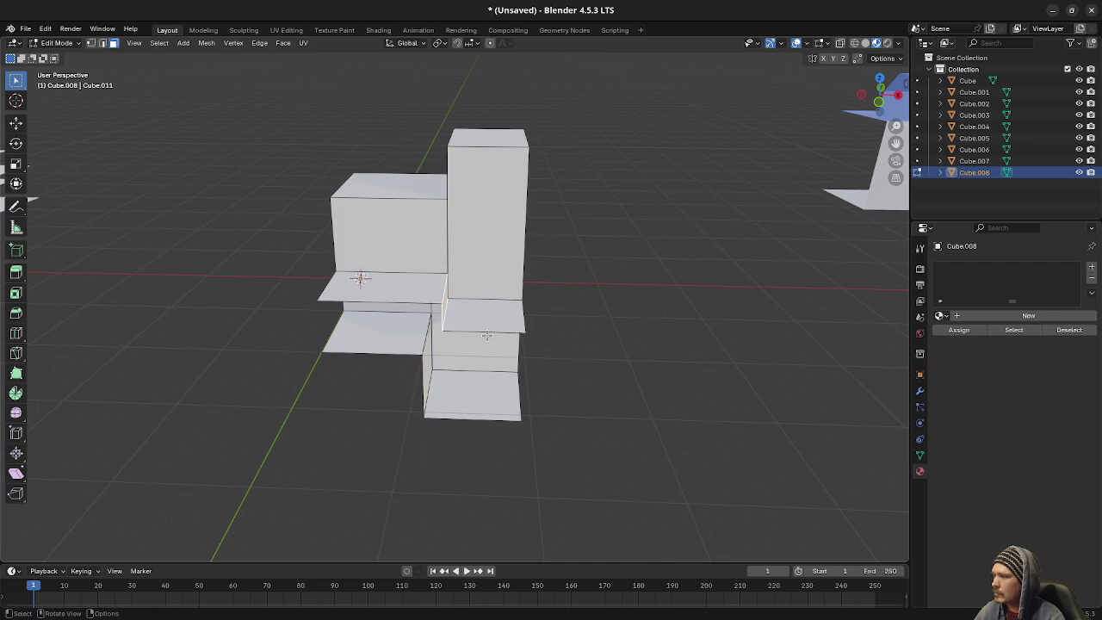
key("ctrl+z")
key("ctrl+z")
key("ctrl+z")
left_click_drag(413, 296, 502, 290)
- In top view with X-ray on, move the small face -0.2 m along X
key("KP_7")
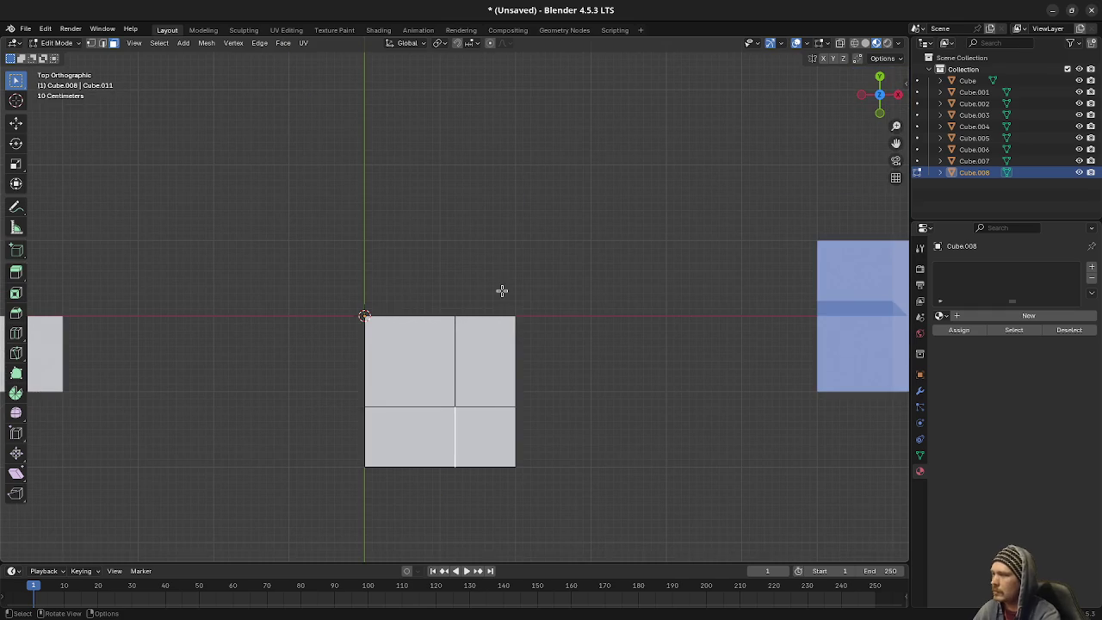
key("shift+z")
scroll(496, 354, "up", 2)
mouse_move(436, 411)
left_mouse_down()
mouse_move(502, 371)
mouse_move(514, 387)
mouse_move(497, 305)
mouse_move(513, 301)
left_mouse_up()
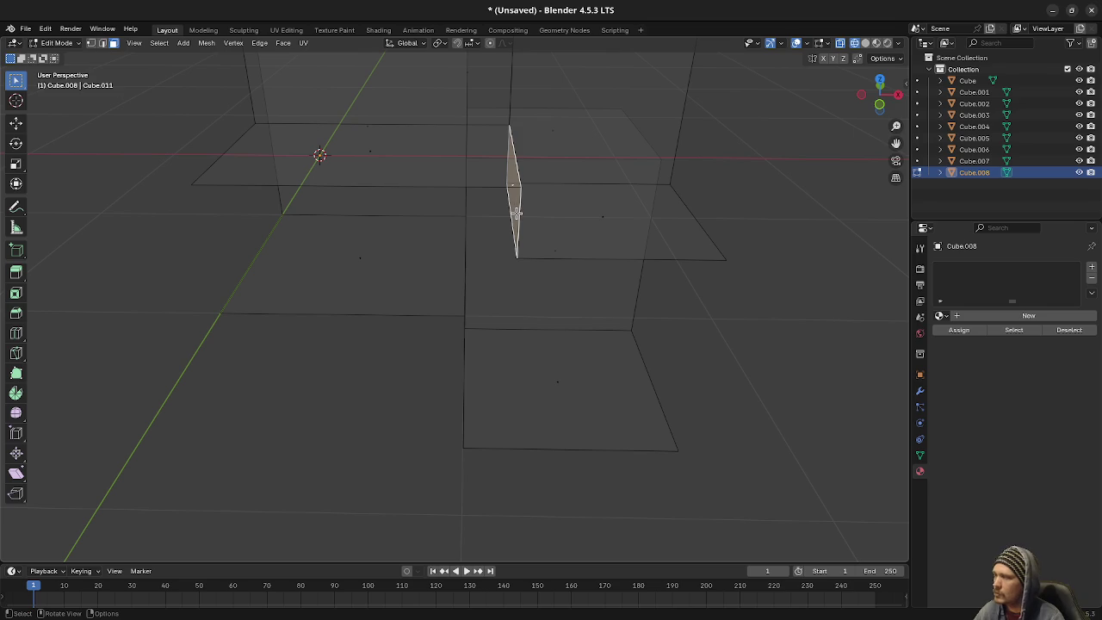
mouse_move(516, 213)
left_mouse_down()
mouse_move(502, 195)
mouse_move(521, 186)
mouse_move(542, 202)
mouse_move(505, 206)
left_mouse_up()
key("KP_7")
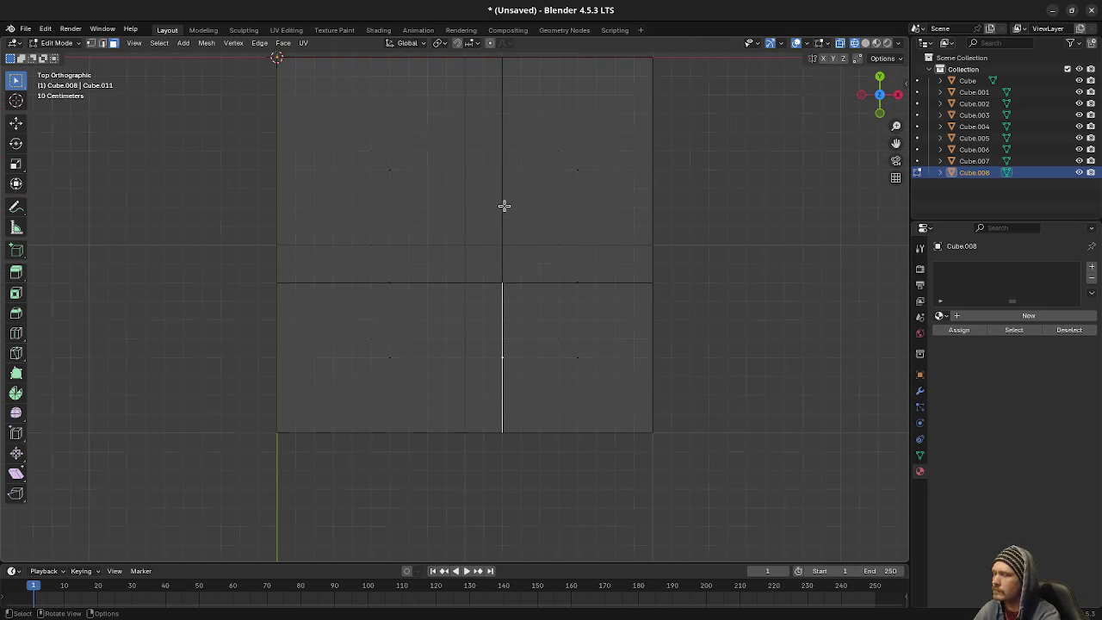
key("g")
key("x")
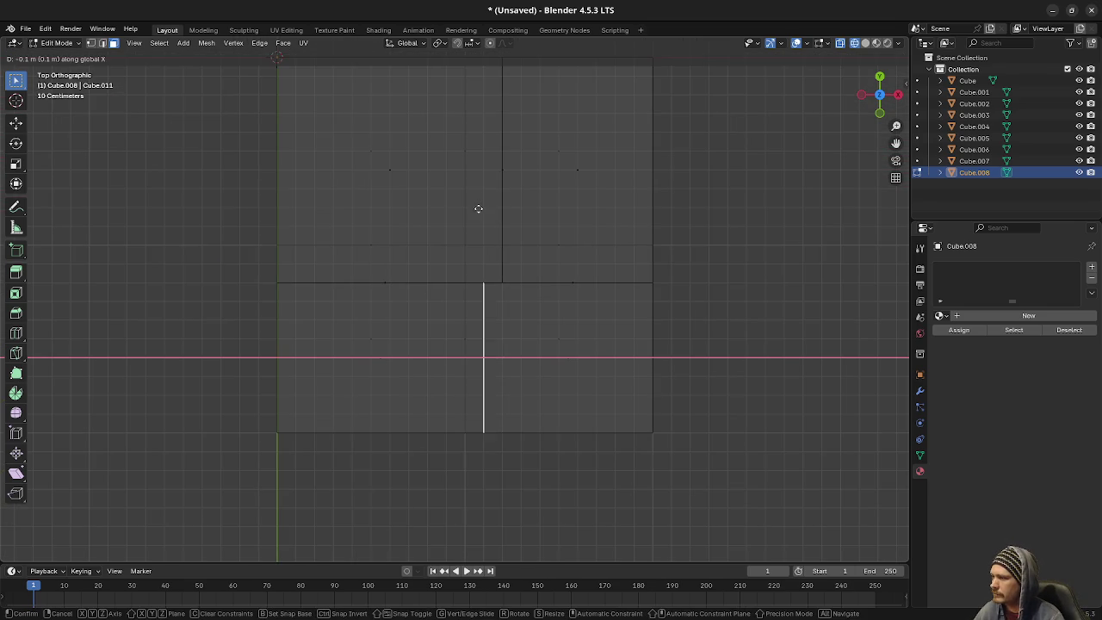
left_click(470, 210)
mouse_move(471, 210)
left_mouse_down()
mouse_move(499, 296)
mouse_move(483, 229)
mouse_move(406, 307)
mouse_move(430, 285)
left_mouse_up()
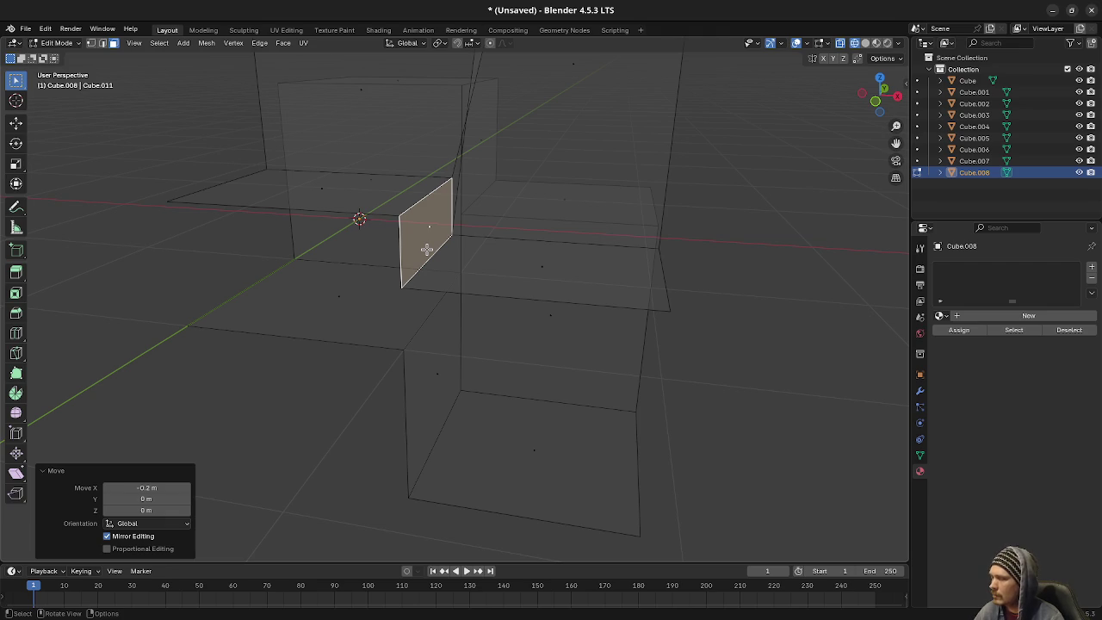
- Move the diagonal edge between the blocks along X, then clear the selection
key("2")
left_click(423, 268)
left_click(417, 276)
key("KP_7")
key("g")
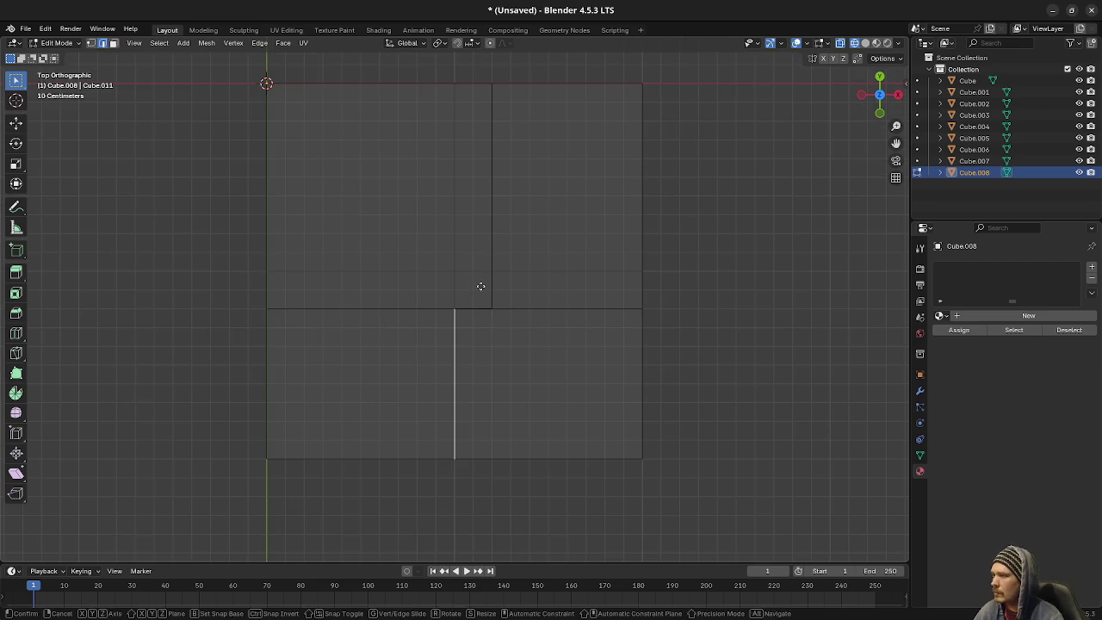
key("x")
left_click(509, 294)
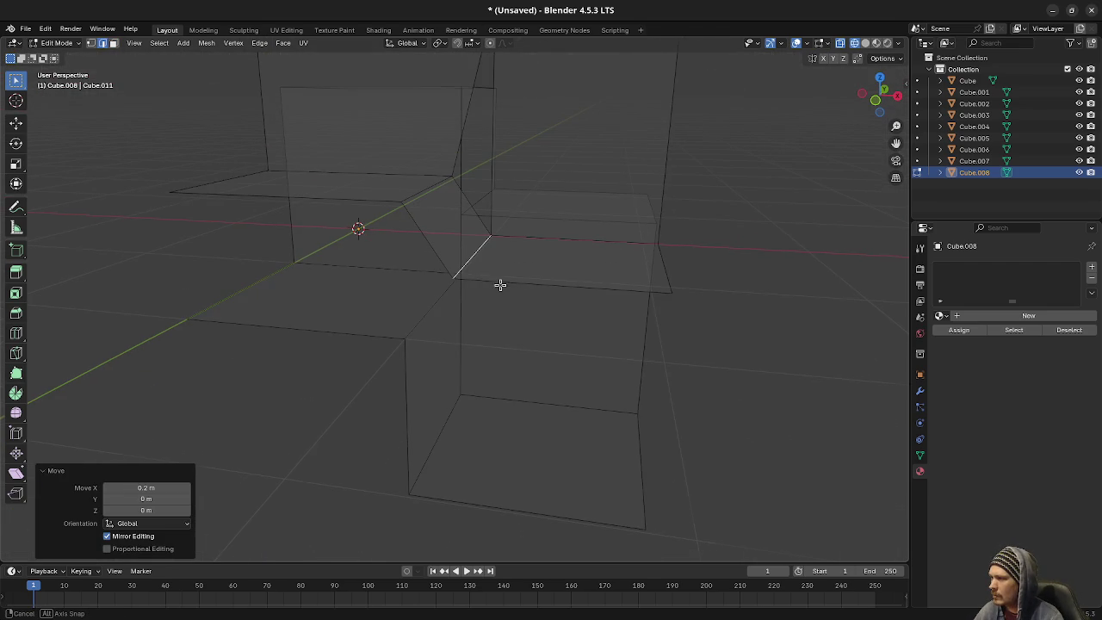
key("a")
key("alt+a")
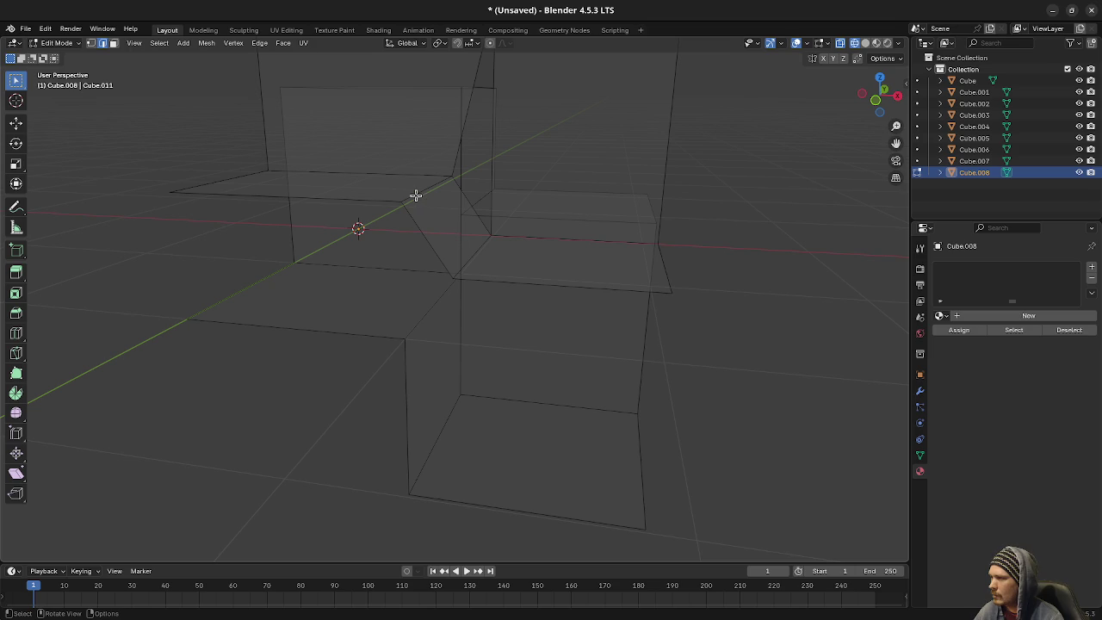
- Delete the small slanted face between the blocks
key("3")
left_click(443, 226)
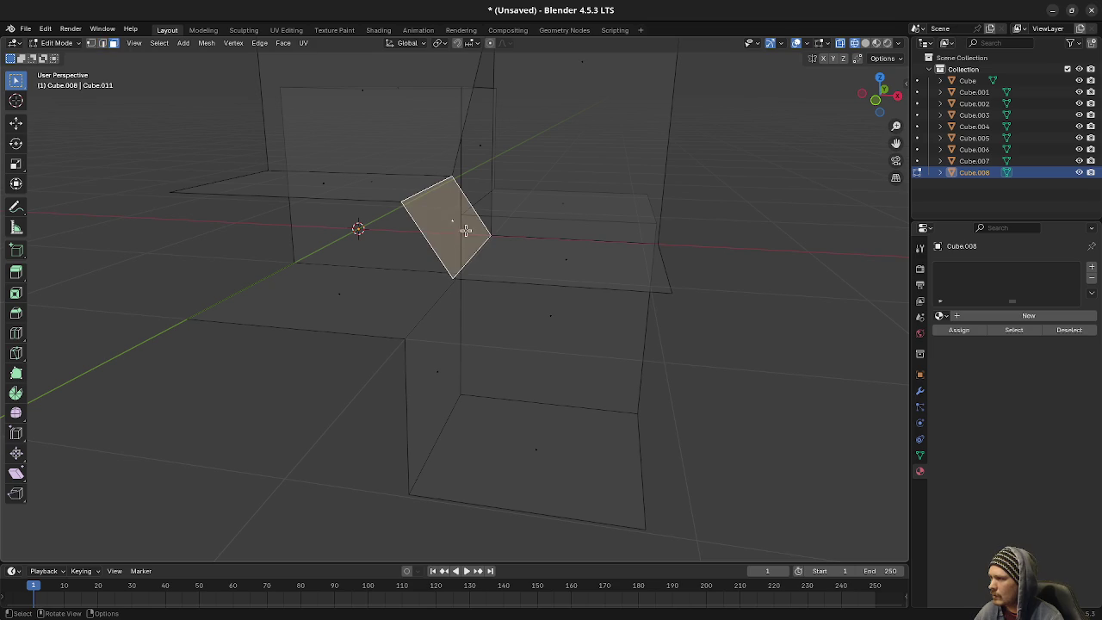
key("x")
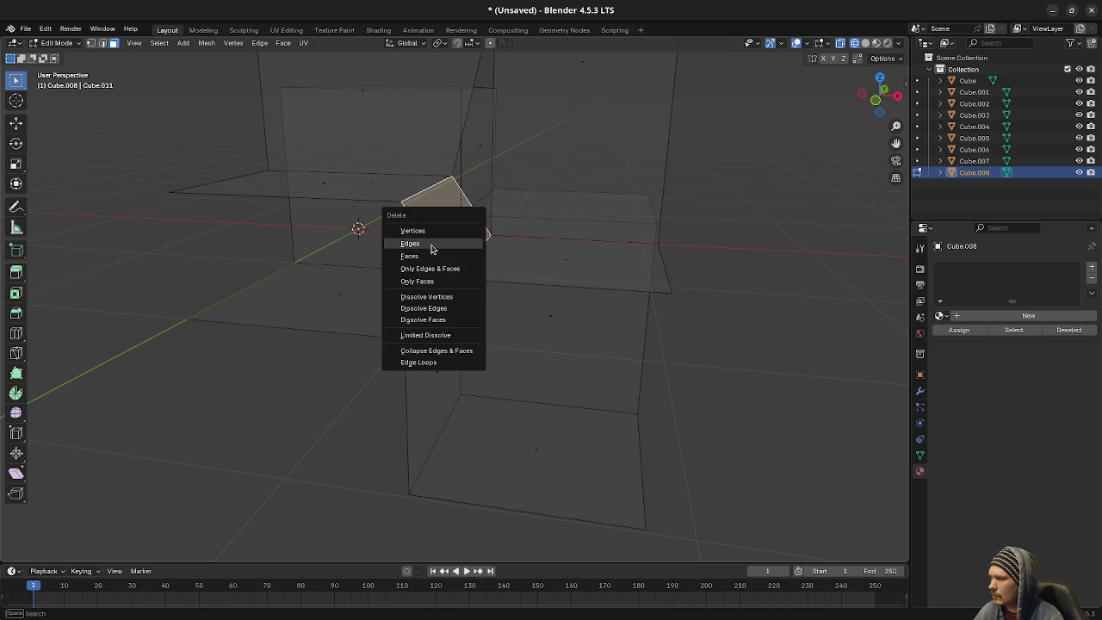
left_click(433, 253)
- Extrude an edge 0.2 m along X to form the new face
key("2")
left_click(423, 187)
key("KP_7")
key("e")
left_click(550, 223)
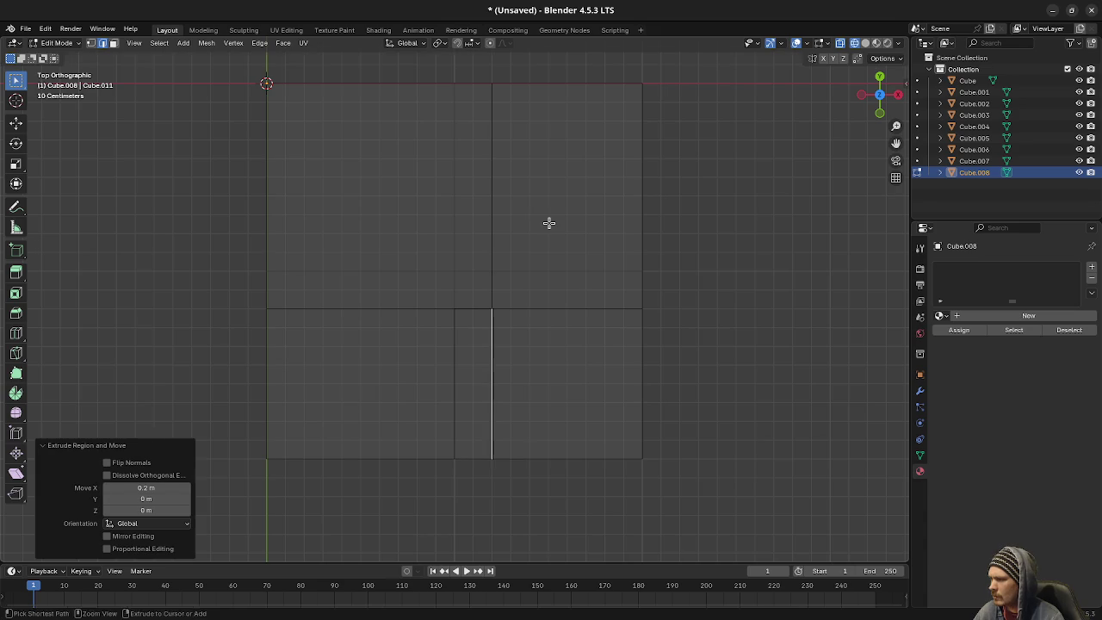
key("KP_1")
- Cancel a Z extrusion, lower the edge 0.2 m in right view, then undo it
scroll(549, 223, "down", 3)
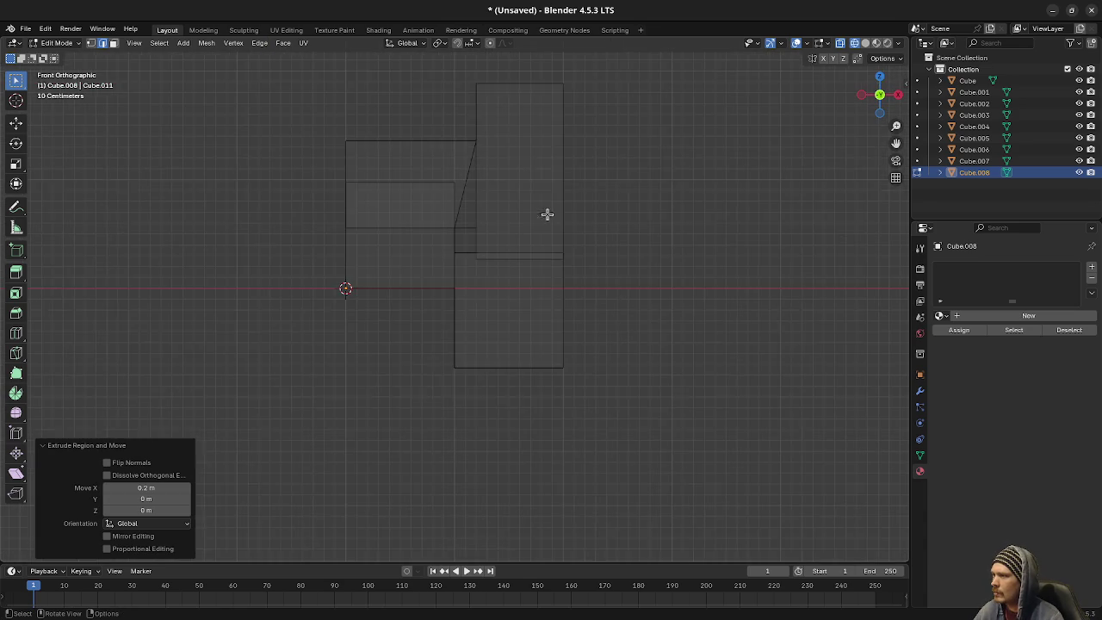
scroll(522, 239, "up", 3)
key("e")
key("z")
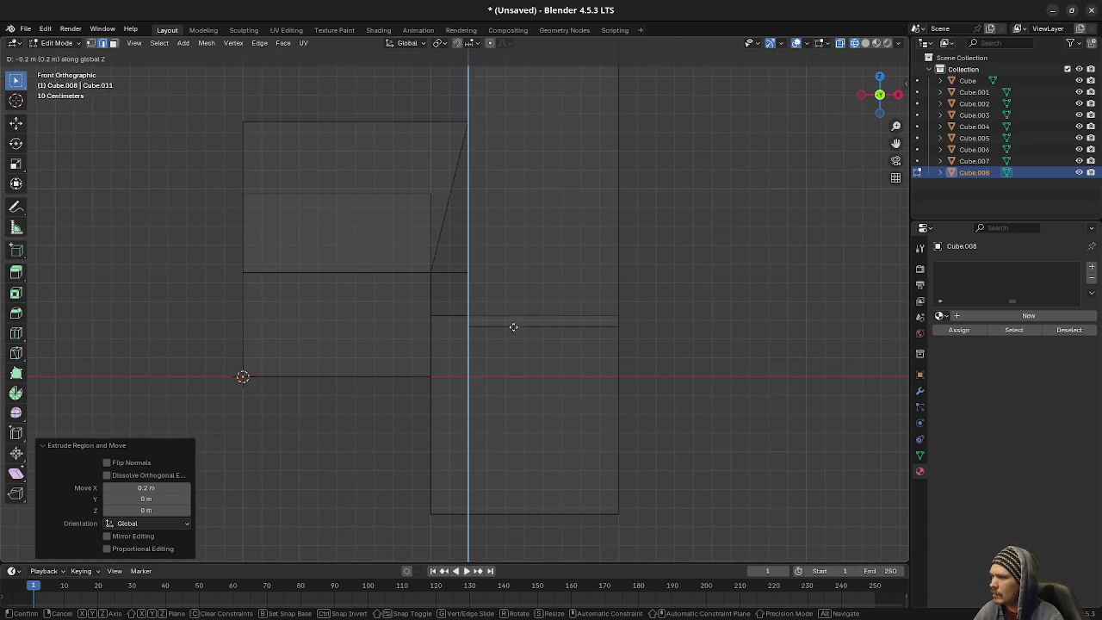
right_click(526, 317)
mouse_move(494, 282)
left_mouse_down()
mouse_move(477, 312)
mouse_move(497, 317)
left_mouse_up()
key("KP_3")
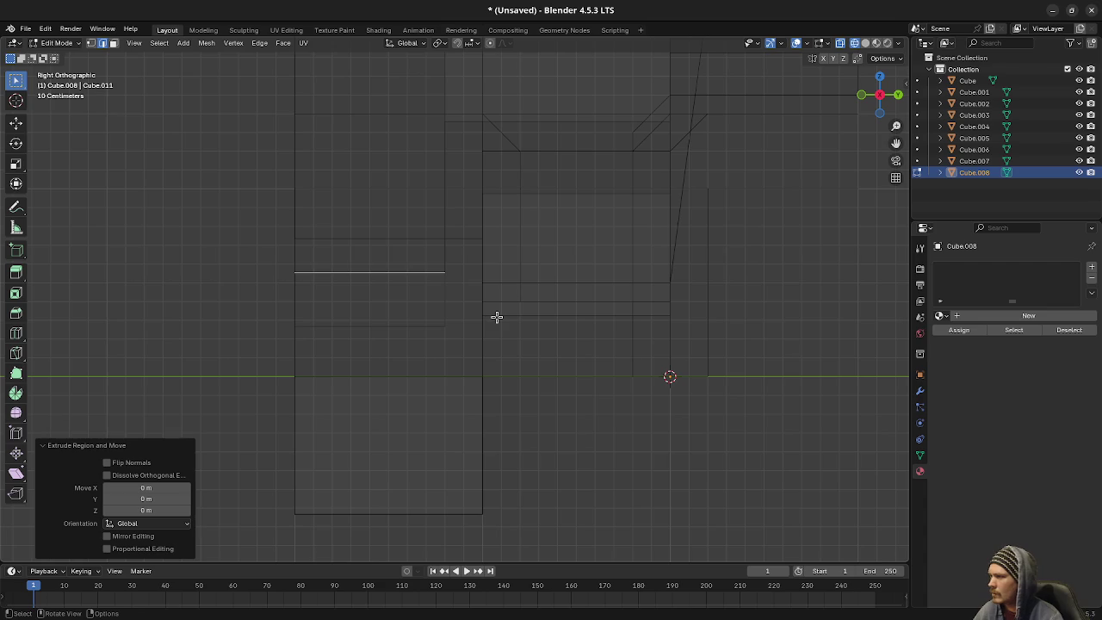
key("g")
key("z")
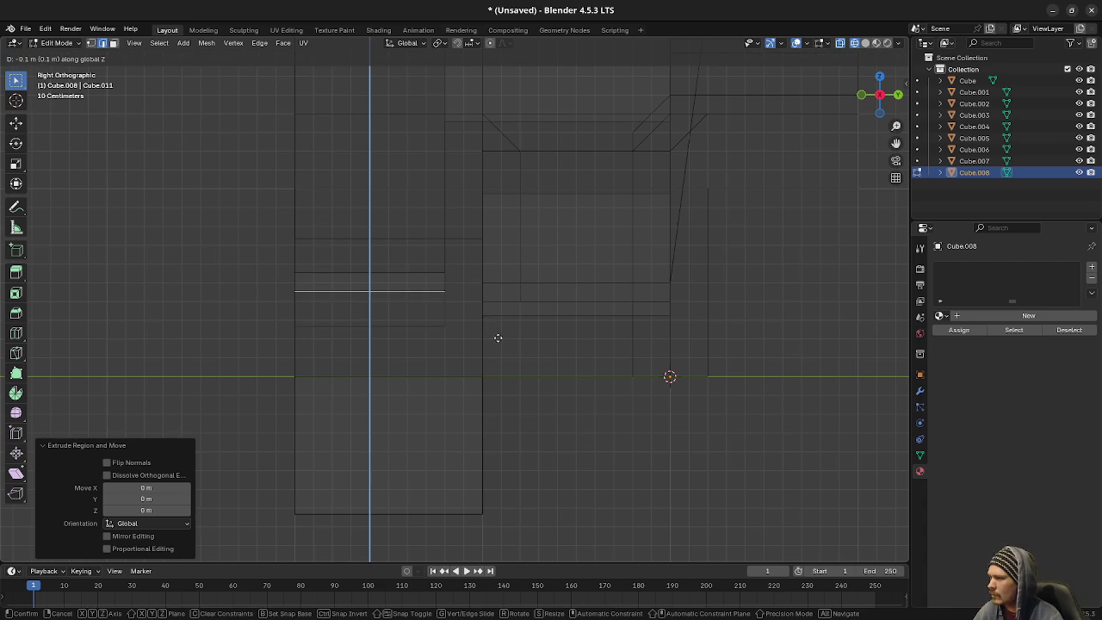
left_click(502, 348)
left_click_drag(498, 357, 622, 360)
key("ctrl+z")
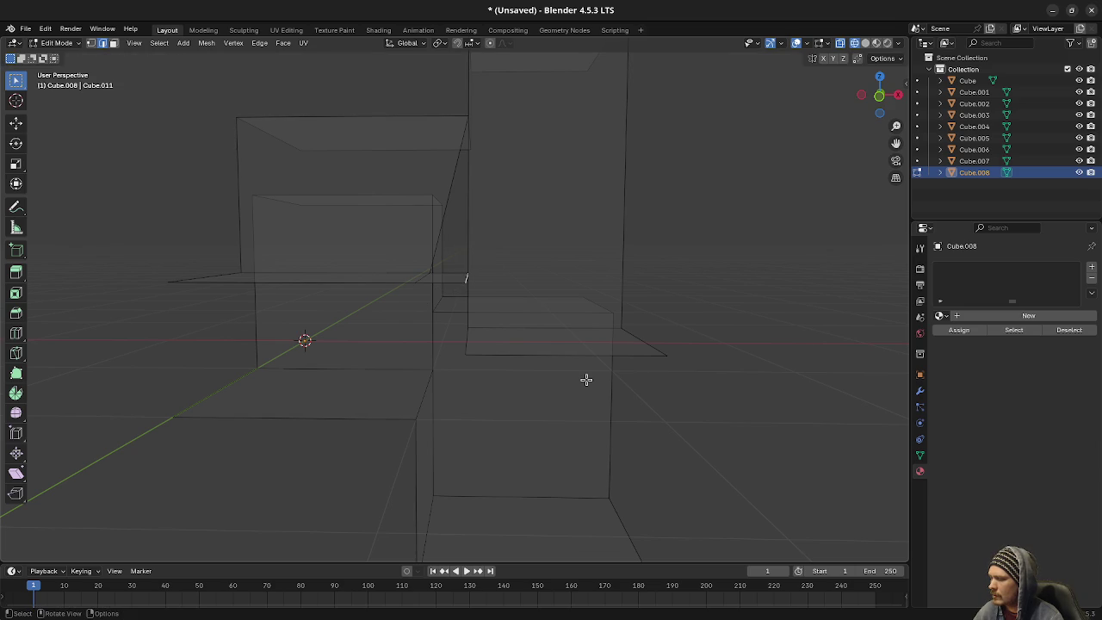
- Lower the extruded edge 0.2 m along Z again and select the thin face strip
key("KP_3")
key("g")
key("z")
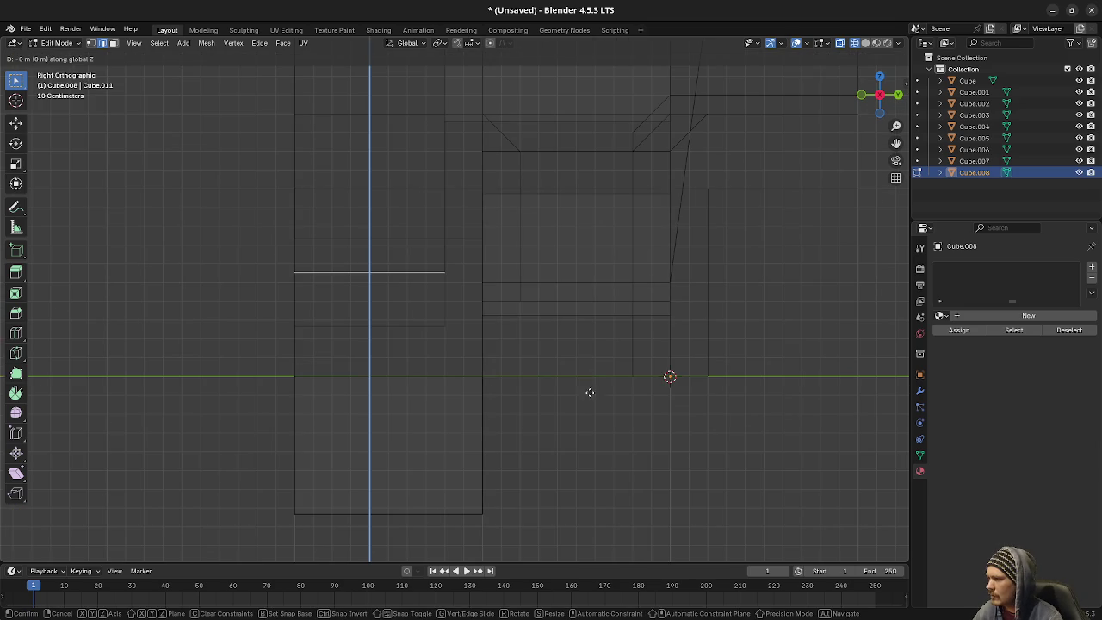
left_click(590, 419)
mouse_move(591, 418)
left_mouse_down()
mouse_move(394, 398)
mouse_move(475, 396)
left_mouse_up()
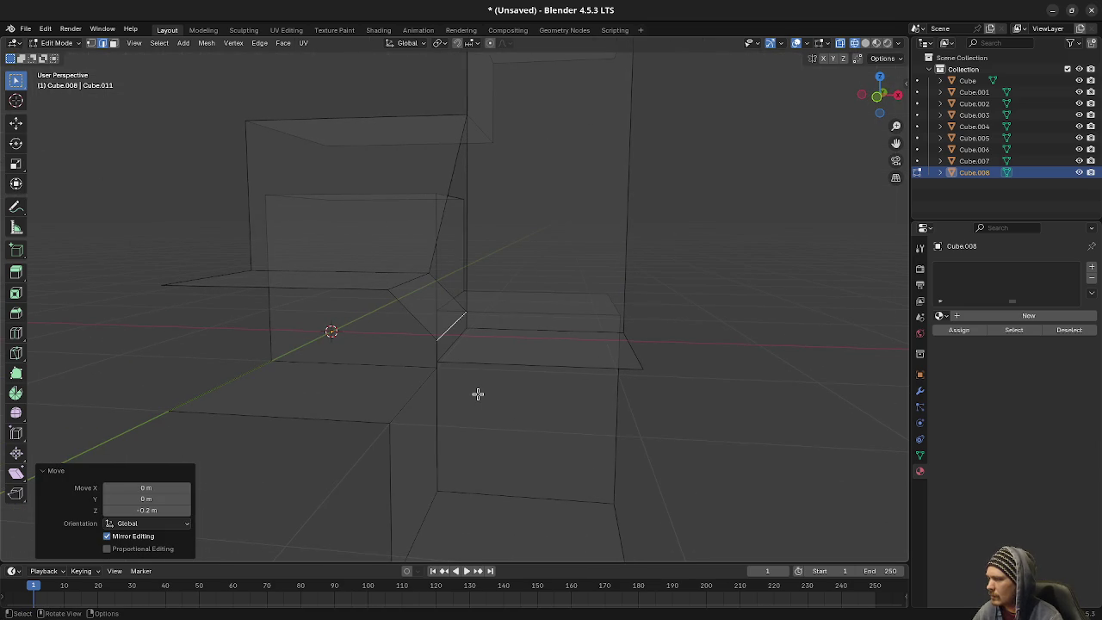
left_click(455, 345, "alt")
- Switch the viewport to Material Preview shading
key("z")
left_click(499, 432)
left_click_drag(499, 432, 527, 403)
- Undo the slanted strip between the blocks and inspect the box tops
key("a")
key("alt+a")
key("ctrl+z")
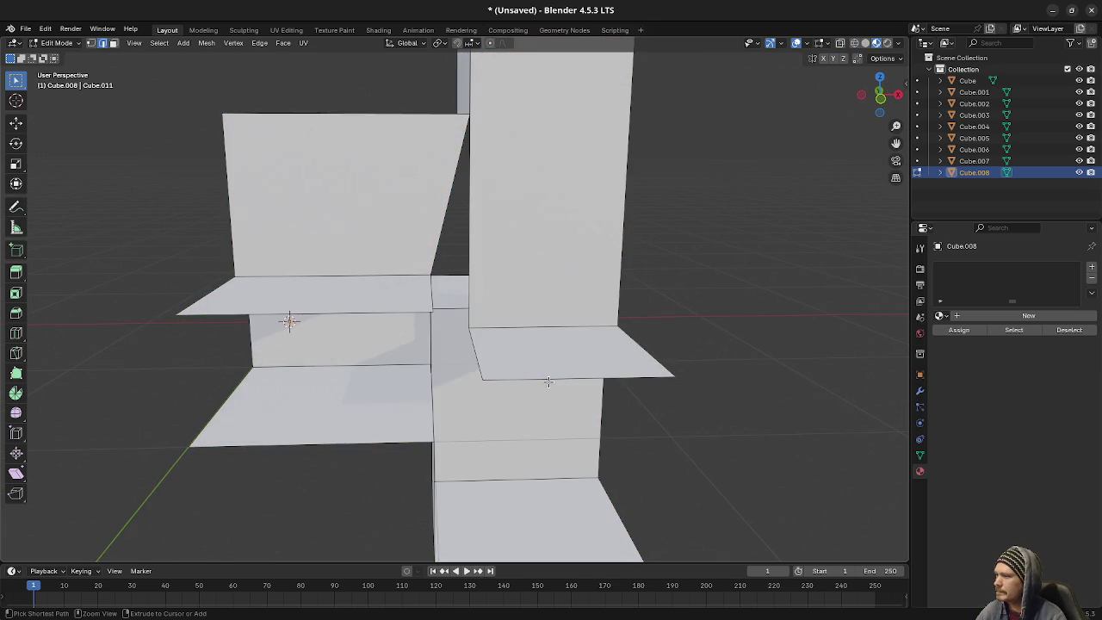
key("ctrl+z")
key("ctrl+z")
key("ctrl+z")
key("ctrl+z")
key("ctrl+z")
mouse_move(549, 382)
left_mouse_down()
mouse_move(553, 352)
mouse_move(369, 85)
left_mouse_up()
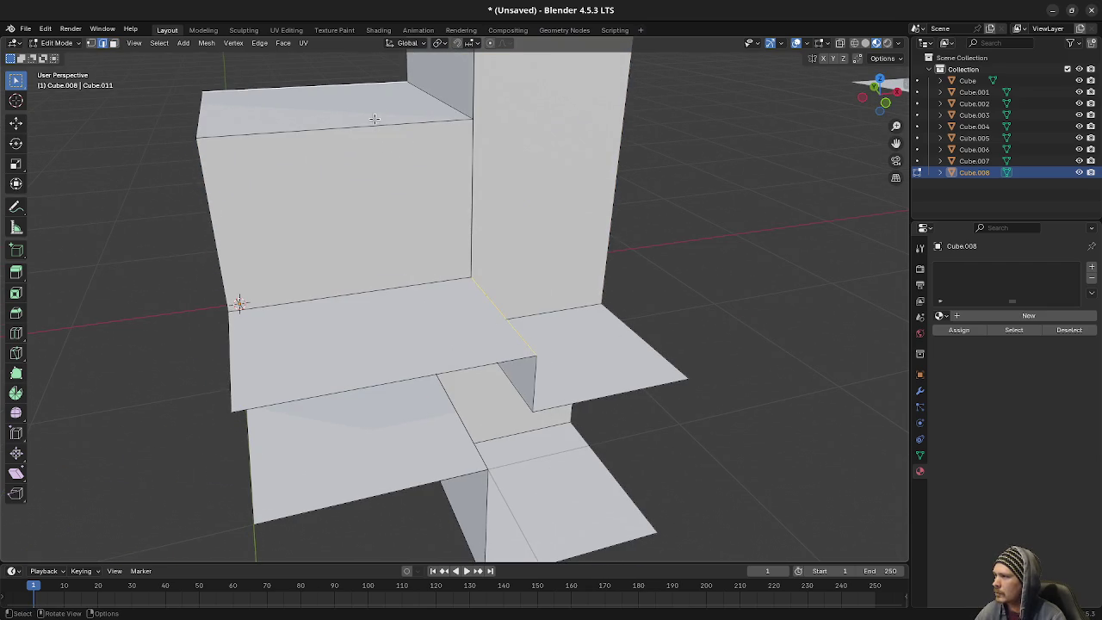
left_click_drag(485, 295, 502, 251)
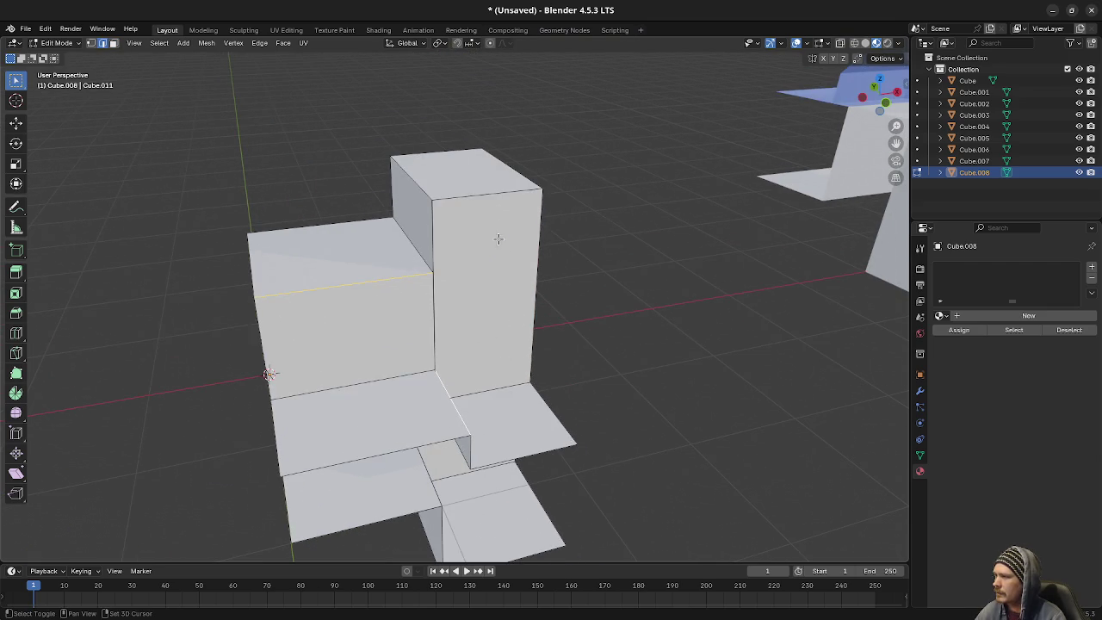
mouse_move(488, 191)
left_mouse_down()
mouse_move(568, 364)
mouse_move(478, 230)
left_mouse_up()
mouse_move(437, 188)
left_mouse_down()
mouse_move(477, 290)
mouse_move(307, 350)
mouse_move(451, 288)
mouse_move(401, 219)
left_mouse_up()
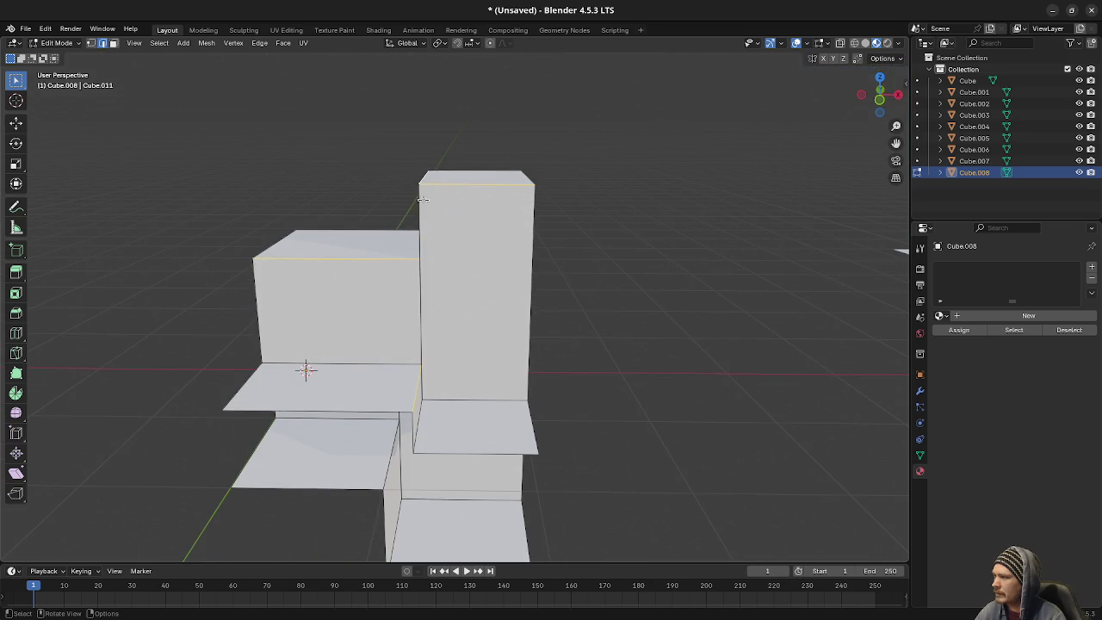
- Bevel the selected box-top edges into slanted chamfers, then pick a single edge
key("ctrl+e")
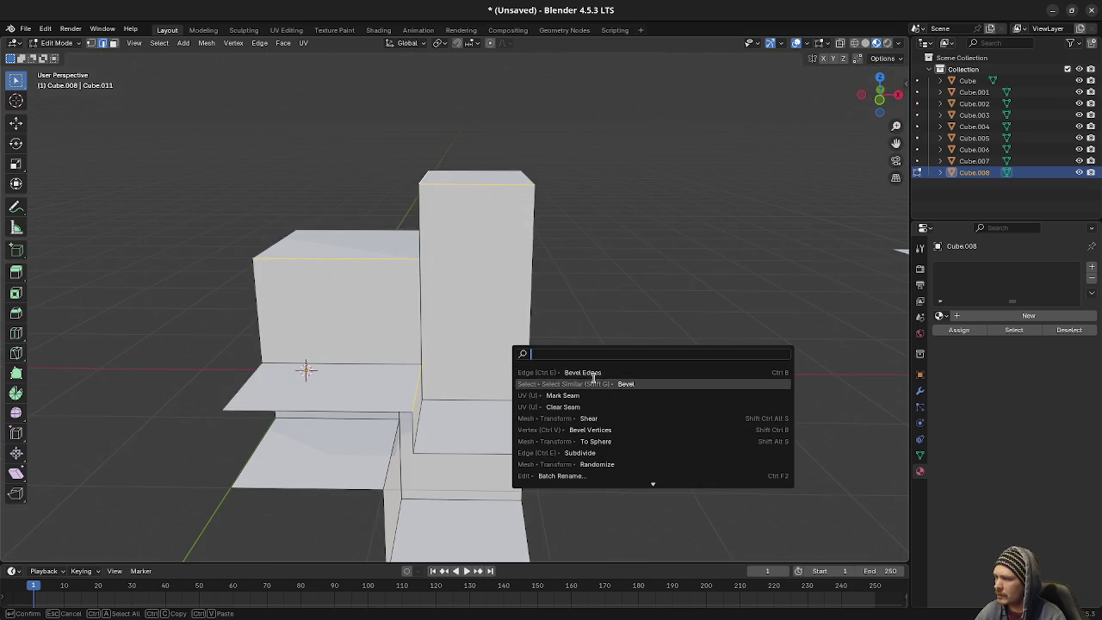
left_click(603, 380)
left_click(603, 379)
mouse_move(463, 329)
left_mouse_down()
mouse_move(546, 316)
mouse_move(463, 346)
left_mouse_up()
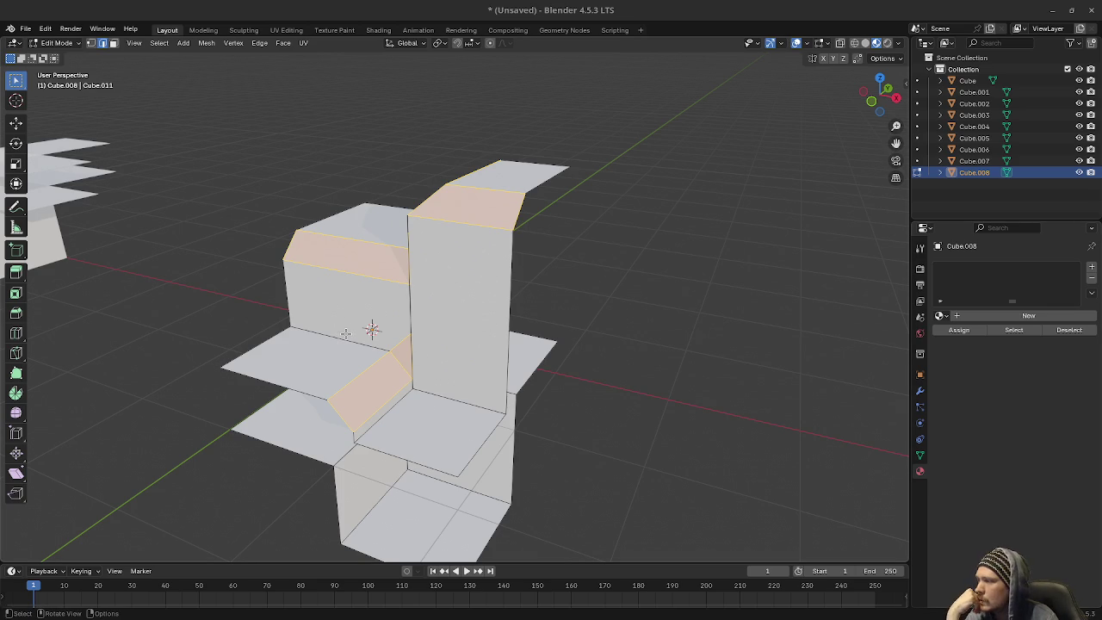
left_click(327, 362)
- In face mode, select the left shelf face plus the adjacent slanted bevel face
key("3")
left_click(327, 379)
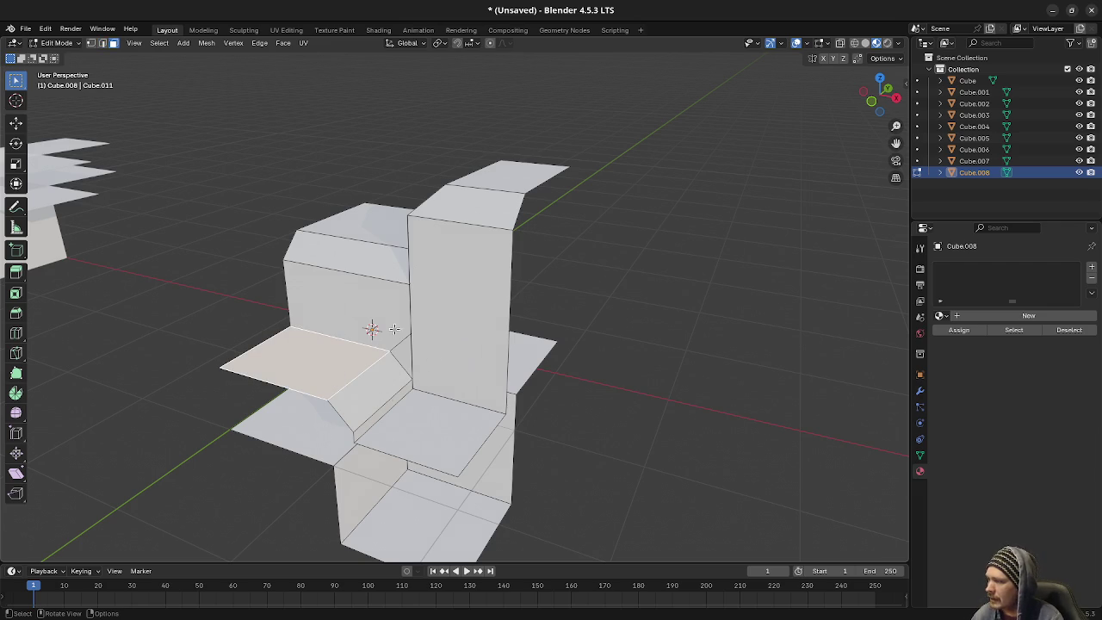
left_click_drag(330, 368, 369, 371)
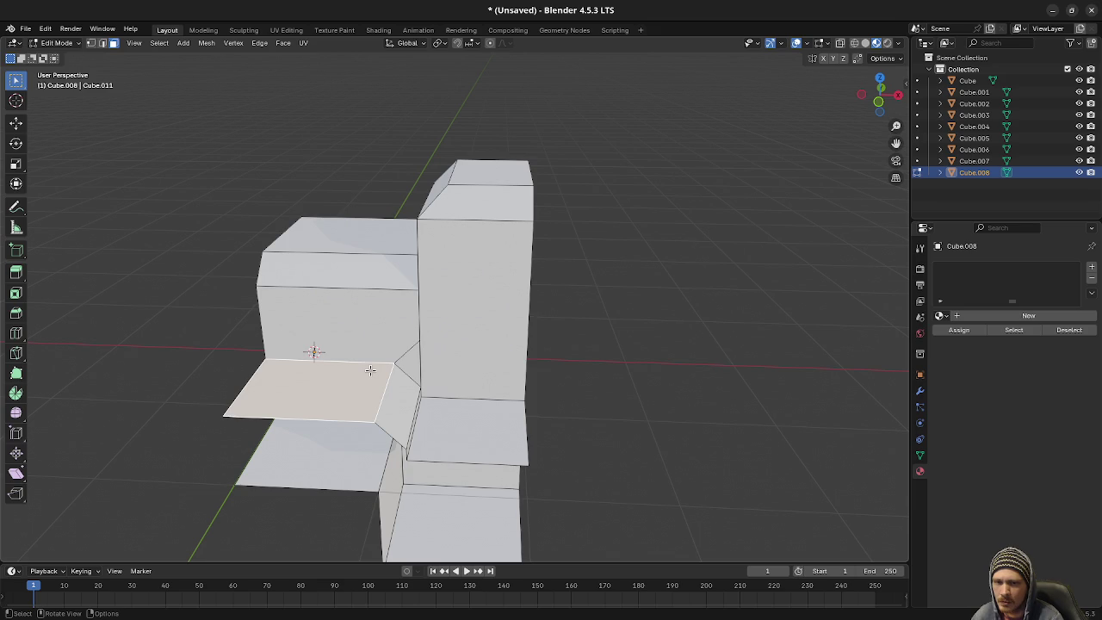
left_click(403, 394, "shift")
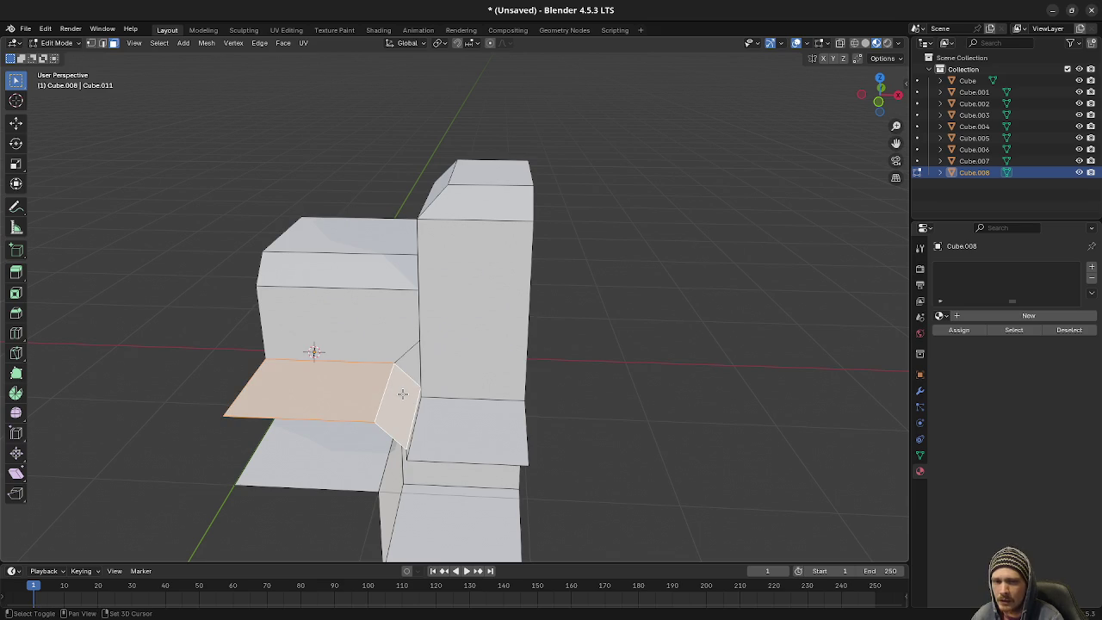
left_click_drag(403, 393, 364, 414)
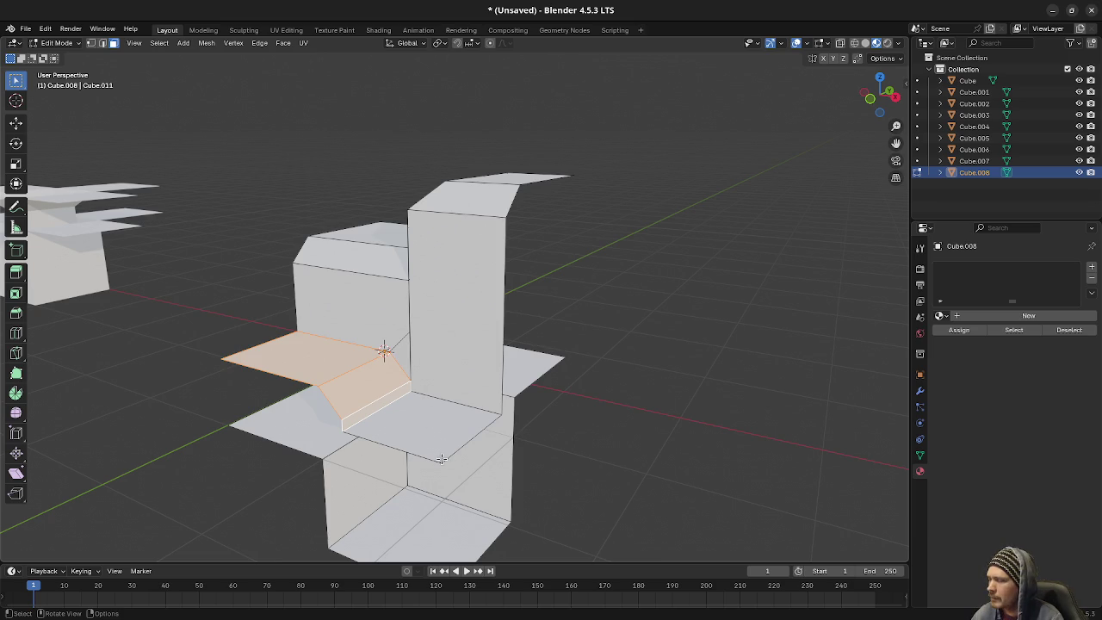
left_click_drag(433, 364, 467, 361)
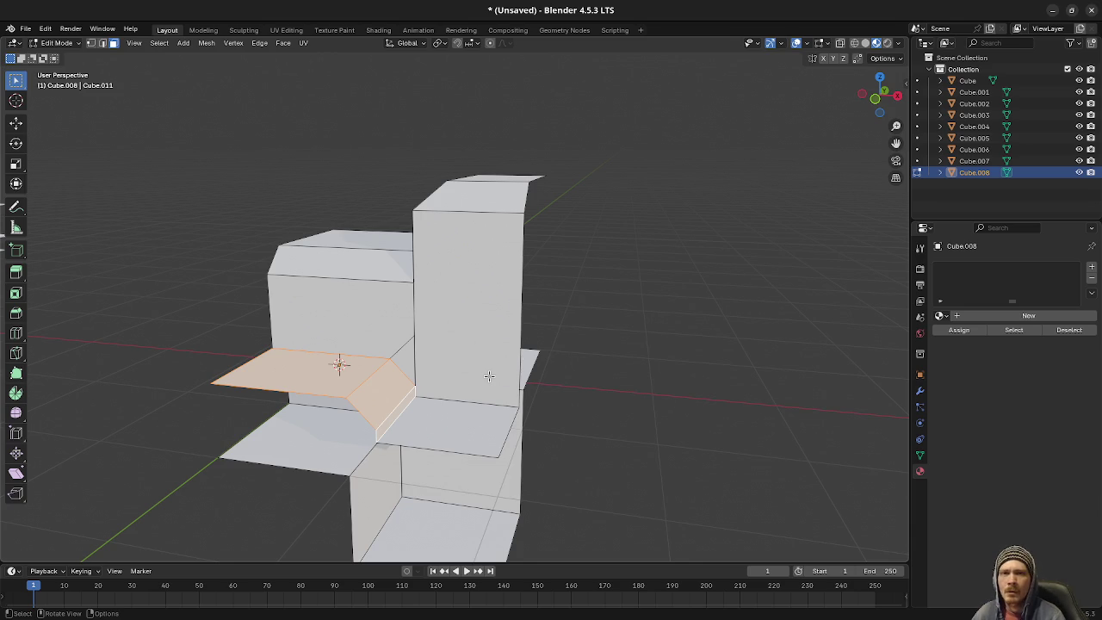
mouse_move(591, 404)
left_mouse_down()
mouse_move(537, 428)
mouse_move(497, 420)
left_mouse_up()
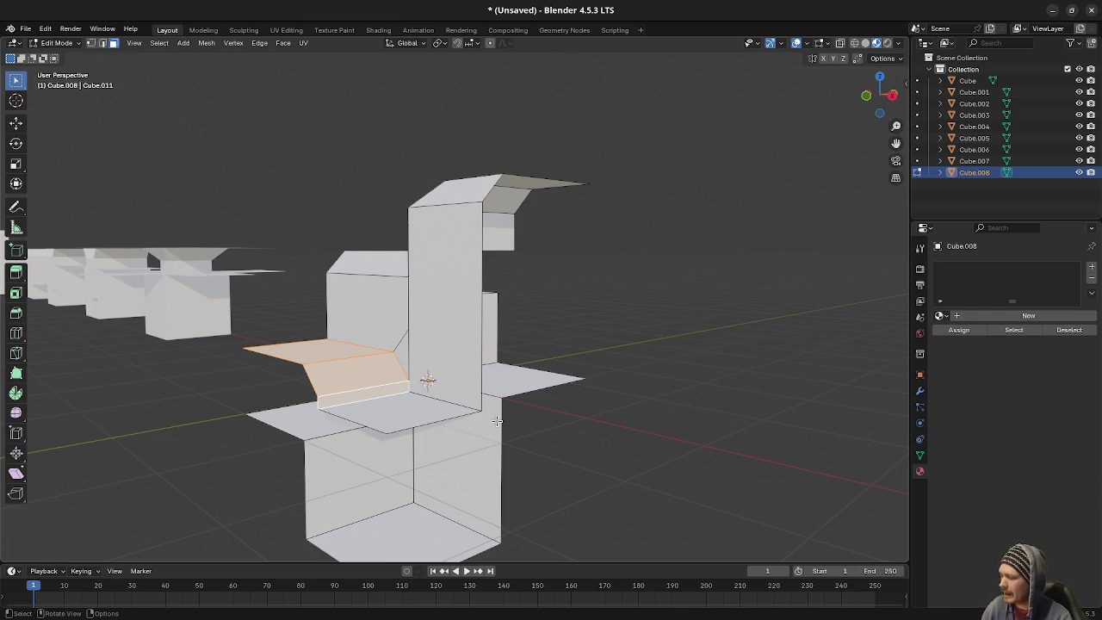
- Undo twice to remove the bevels and inspect the square-edged boxes
key("ctrl+z")
key("ctrl+z")
key("ctrl+z")
key("ctrl+z")
key("ctrl+z")
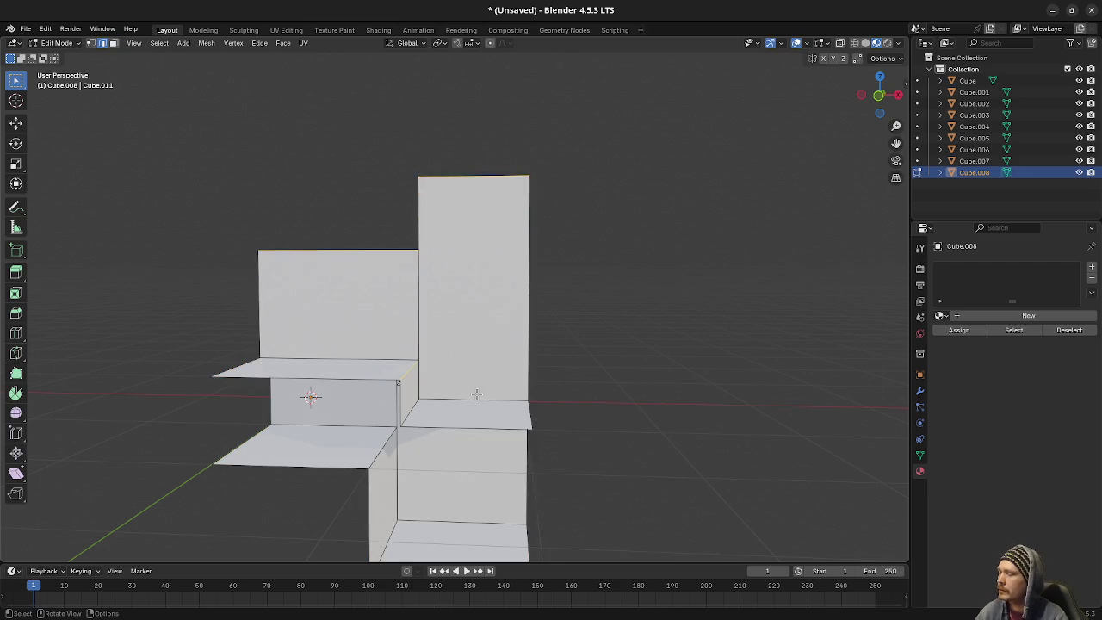
key("ctrl+z")
key("ctrl+z")
key("ctrl+z")
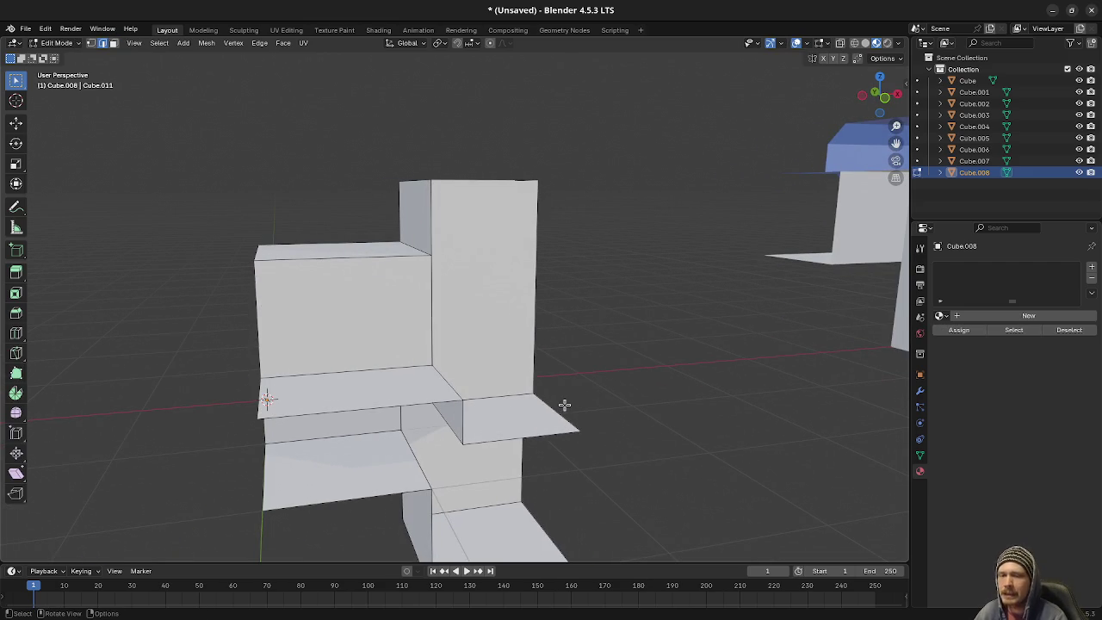
mouse_move(564, 405)
left_mouse_down()
mouse_move(580, 419)
mouse_move(519, 436)
mouse_move(468, 405)
mouse_move(618, 401)
mouse_move(595, 408)
mouse_move(606, 419)
mouse_move(578, 419)
mouse_move(323, 387)
mouse_move(485, 414)
mouse_move(406, 386)
left_mouse_up()
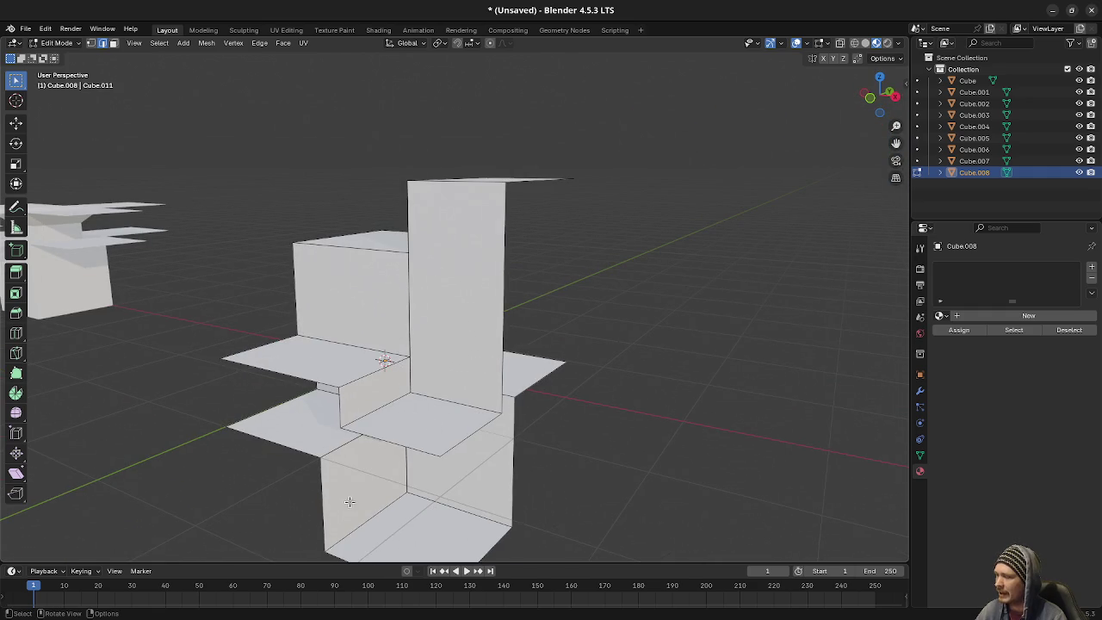
mouse_move(561, 505)
left_mouse_down()
mouse_move(620, 472)
mouse_move(437, 269)
mouse_move(489, 376)
mouse_move(406, 434)
mouse_move(410, 417)
mouse_move(493, 413)
mouse_move(494, 435)
left_mouse_up()
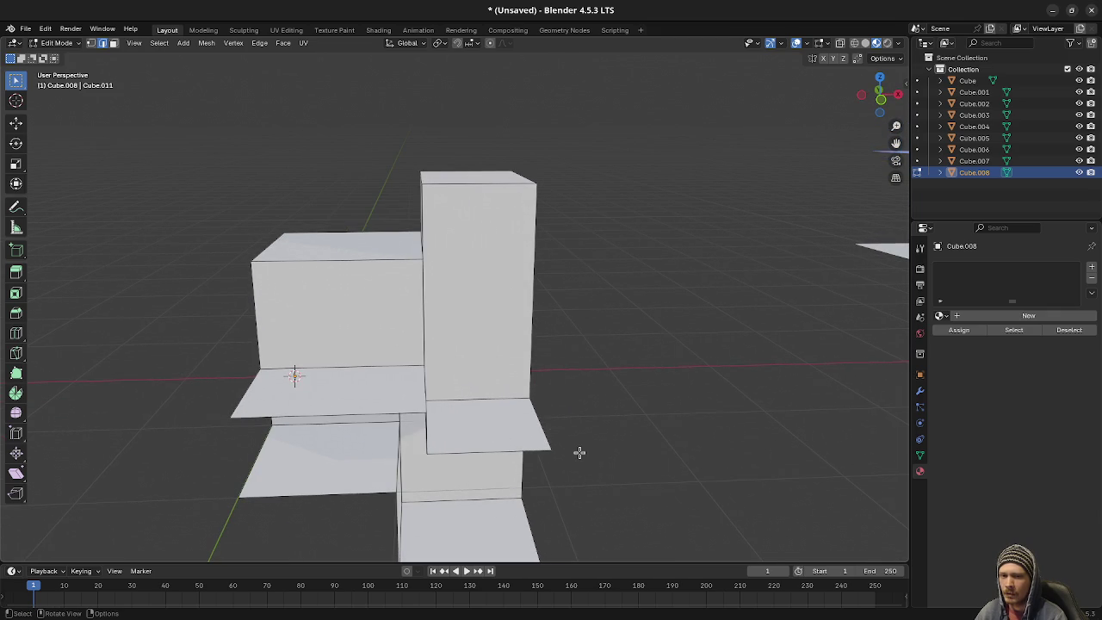
left_click_drag(591, 448, 566, 440)
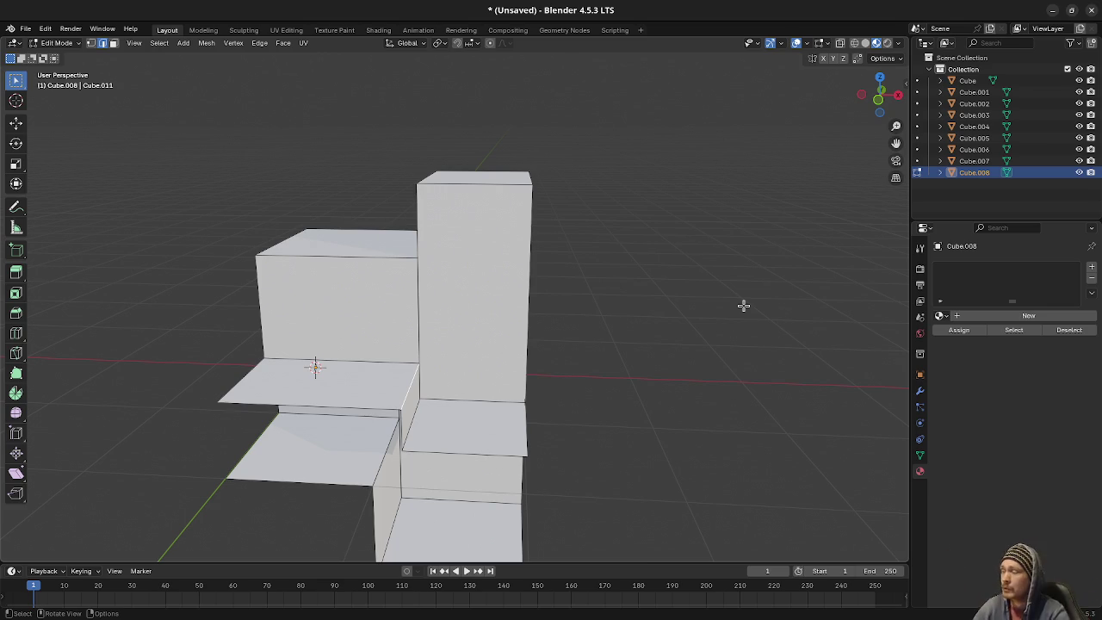
left_click_drag(370, 221, 499, 190)
left_click(445, 182, "shift")
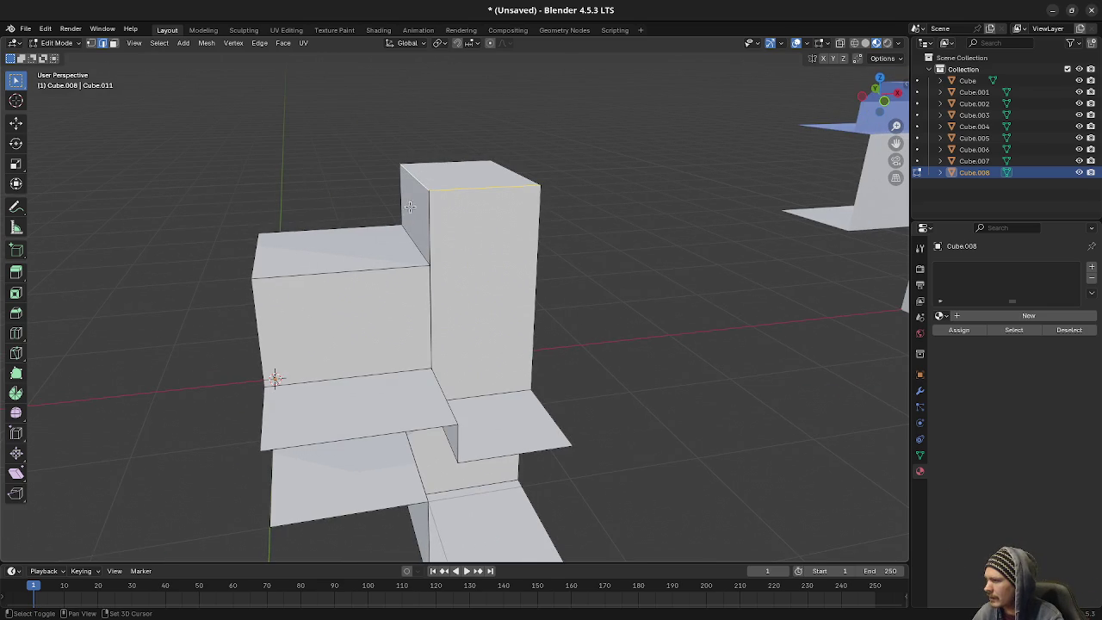
left_click(405, 246, "shift")
left_click(394, 265, "shift")
left_click(401, 368, "shift")
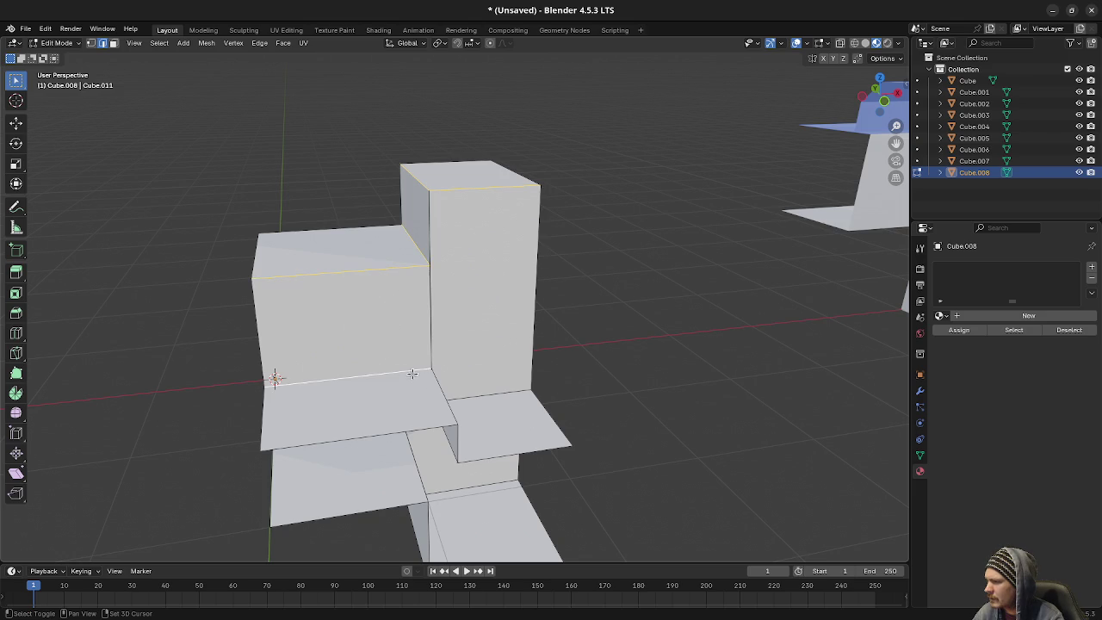
mouse_move(477, 394)
left_mouse_down()
mouse_move(409, 393)
mouse_move(558, 398)
left_mouse_up()
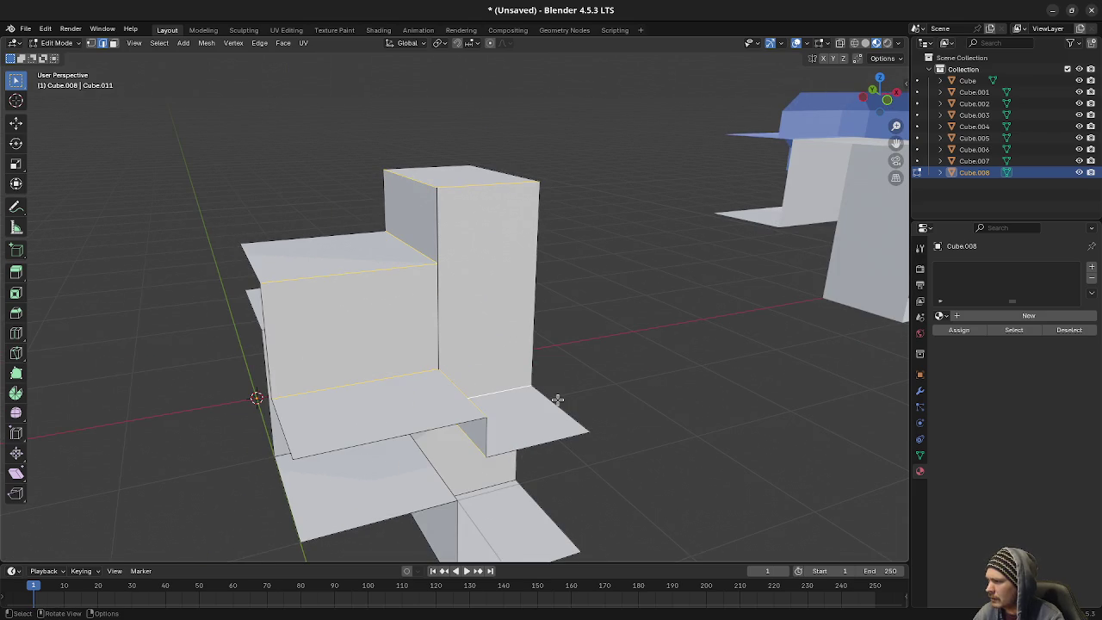
key("F3")
left_click(639, 423)
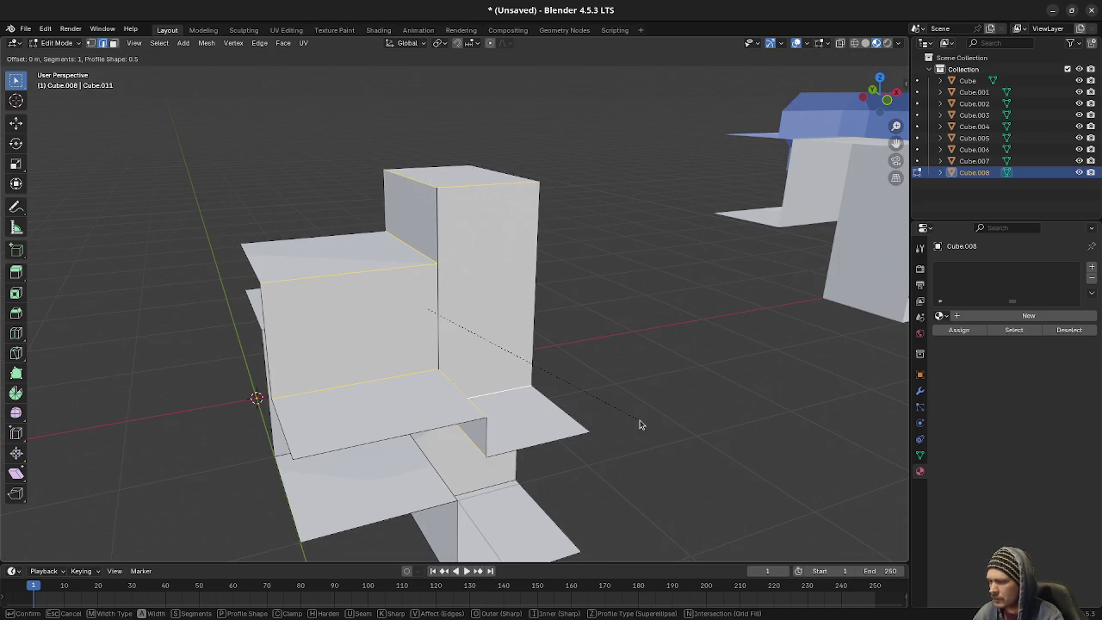
type("0.2")
key("Return")
mouse_move(647, 428)
left_mouse_down()
mouse_move(549, 421)
mouse_move(763, 428)
mouse_move(698, 431)
left_mouse_up()
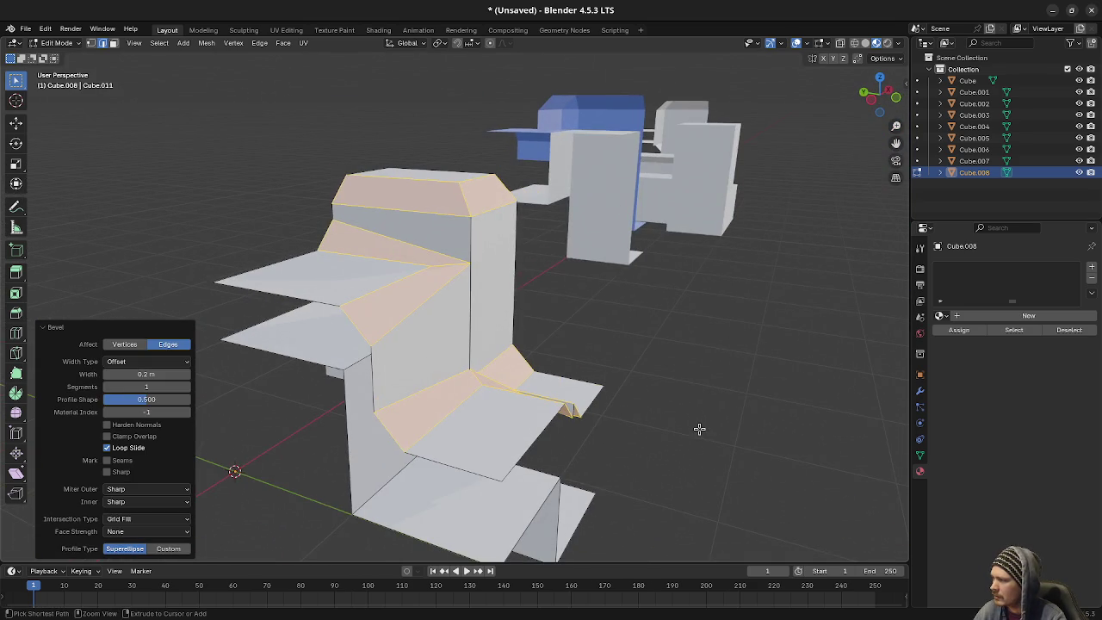
key("ctrl+z")
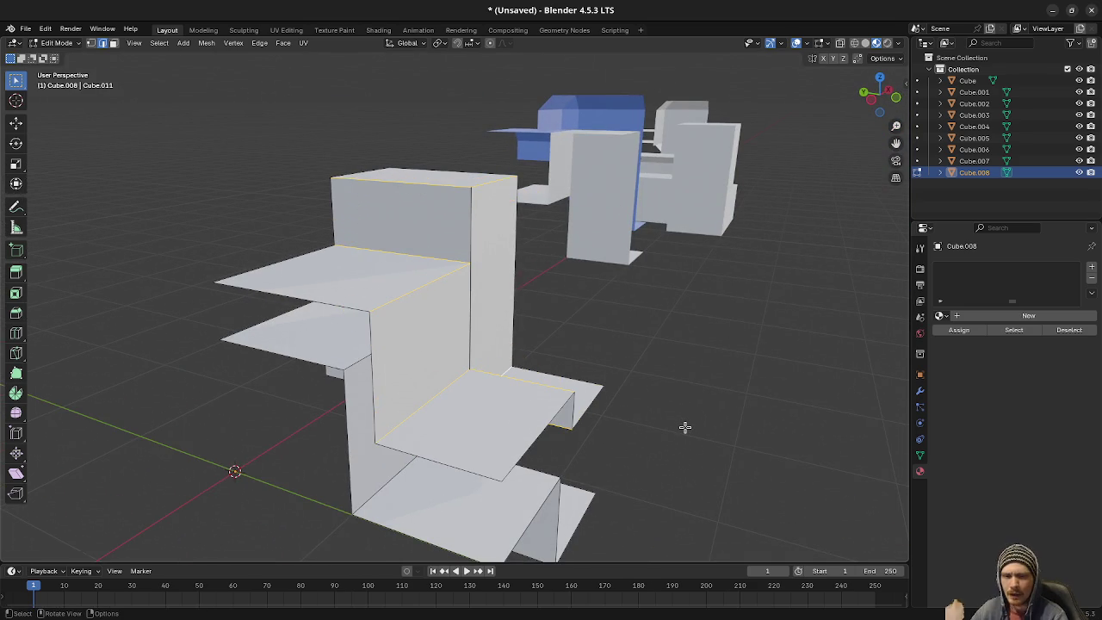
mouse_move(632, 436)
left_mouse_down()
mouse_move(376, 411)
mouse_move(364, 382)
left_mouse_up()
key("3")
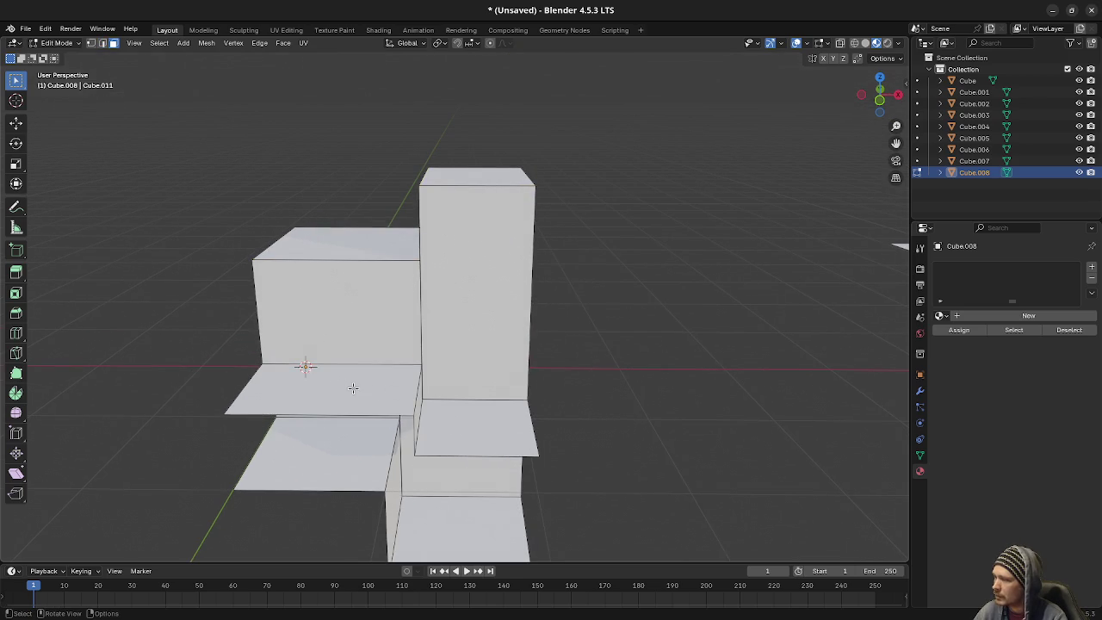
- Bevel the inner corner edge beside the shelf by 0.2 m
left_click(439, 414)
left_click(414, 395)
key("2")
left_click(415, 396)
right_click(445, 414)
left_click(506, 433)
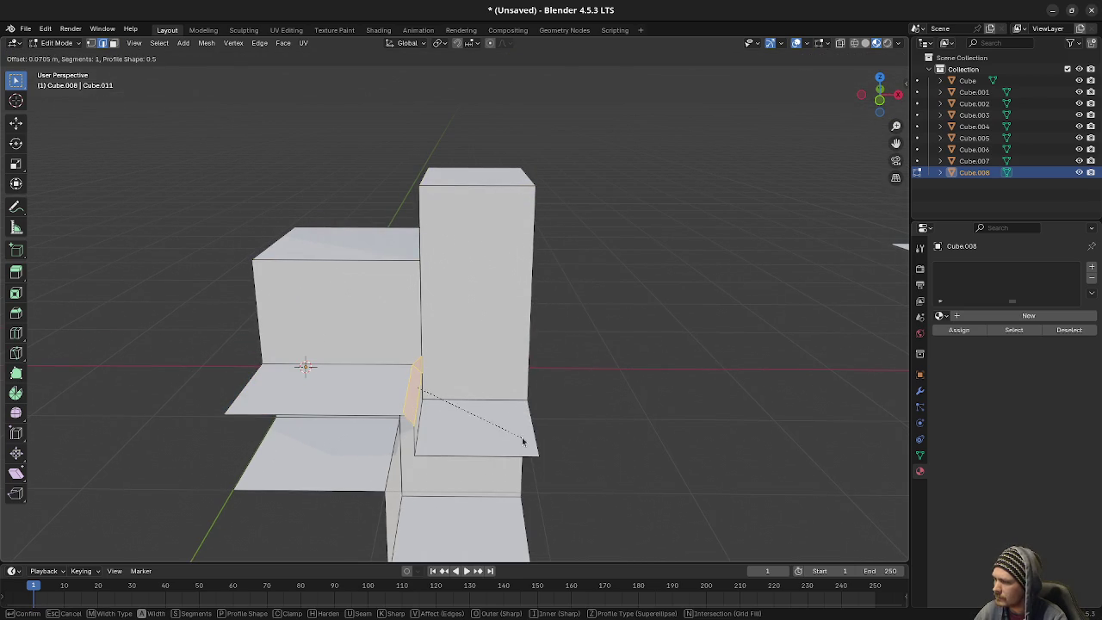
type("0.2")
key("Return")
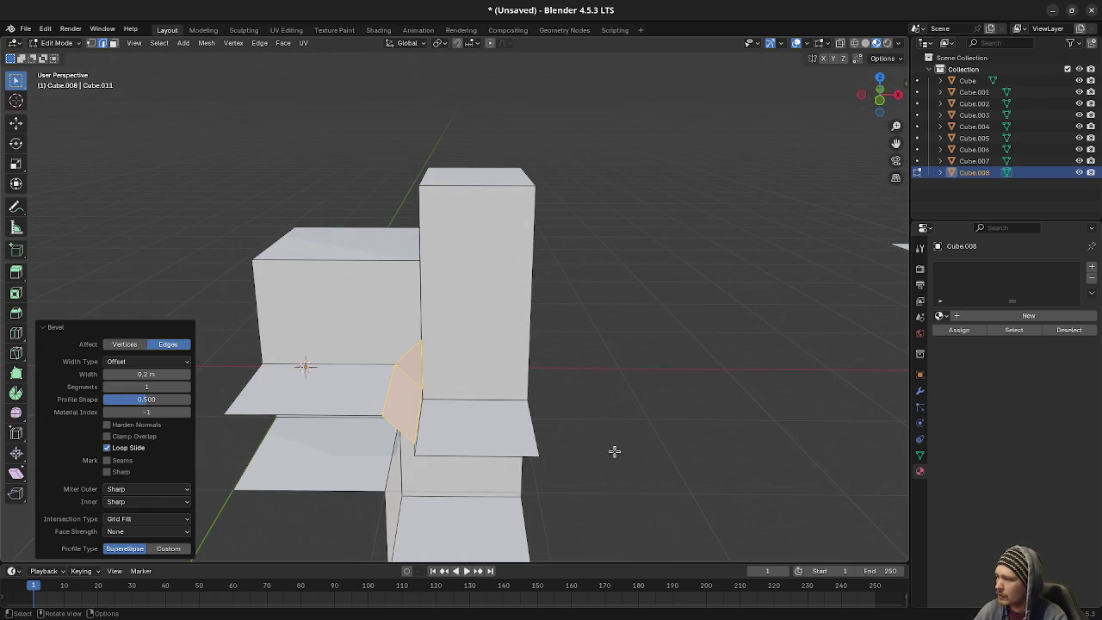
mouse_move(610, 450)
left_mouse_down()
mouse_move(470, 327)
mouse_move(443, 275)
mouse_move(449, 372)
left_mouse_up()
left_click_drag(453, 442, 455, 225)
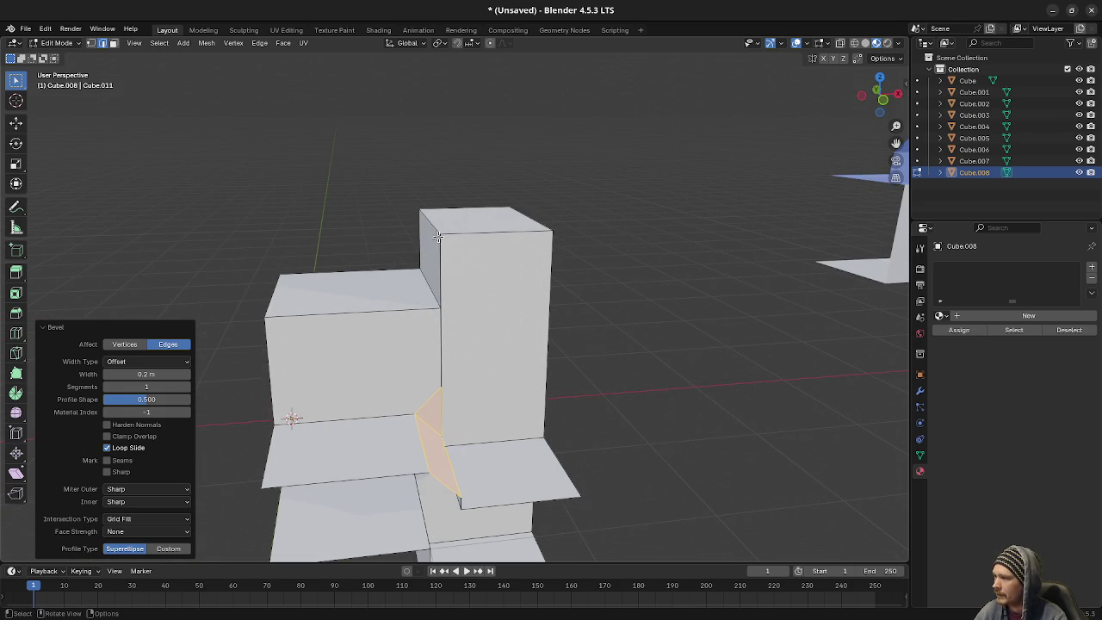
- Clear the selection and select the tall box's top-left edge
key("alt+a")
key("3")
left_click(453, 226)
left_click(390, 285)
left_click(433, 226)
left_click(437, 228)
key("2")
left_click(437, 228)
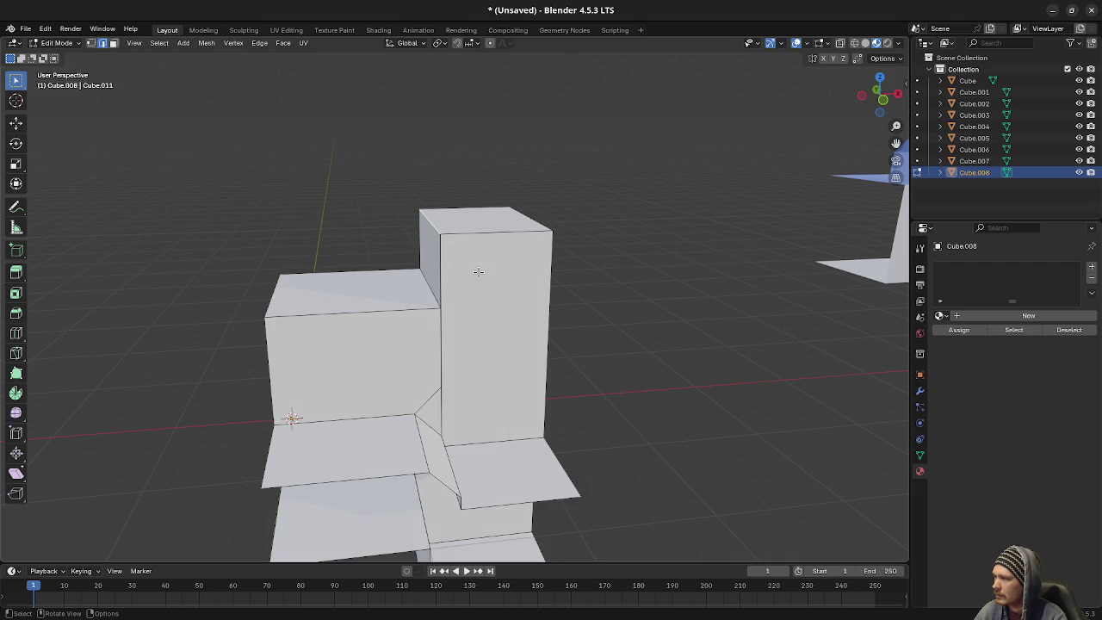
- Bevel the tall box's top edge 0.2 m with one segment, then minimize Blender and run the Godot project
key("F3")
left_click(538, 297)
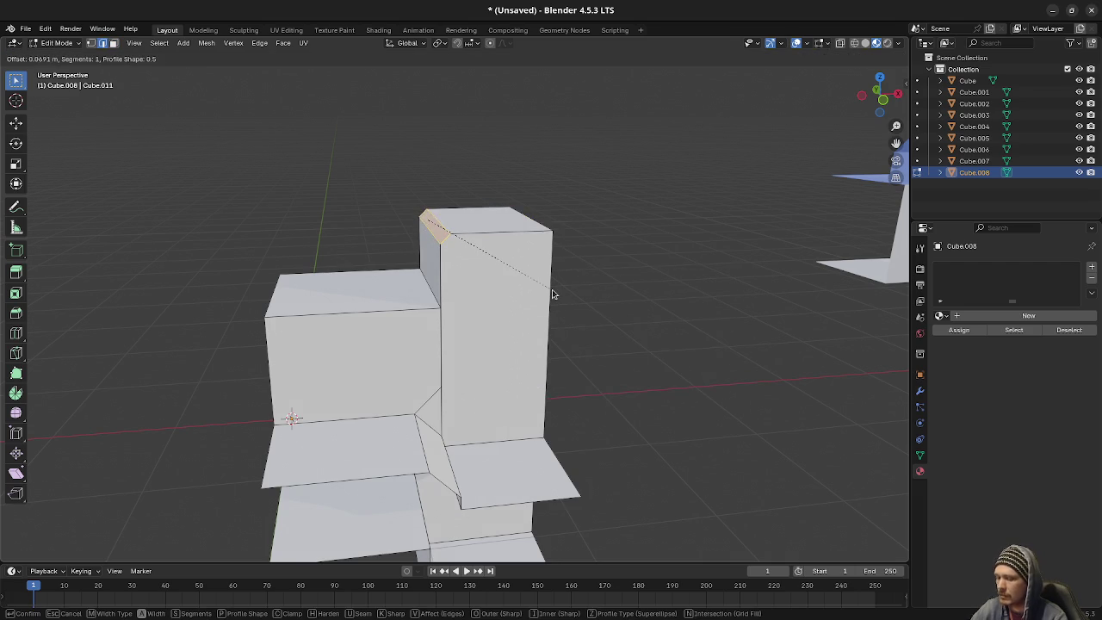
left_click(552, 292)
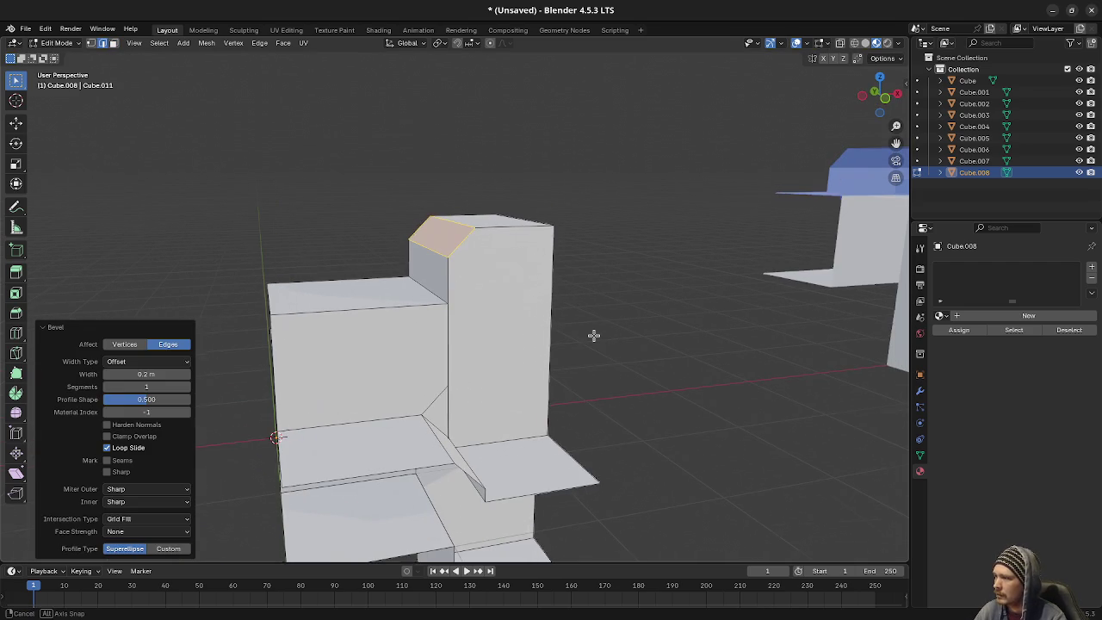
left_click_drag(593, 336, 579, 338)
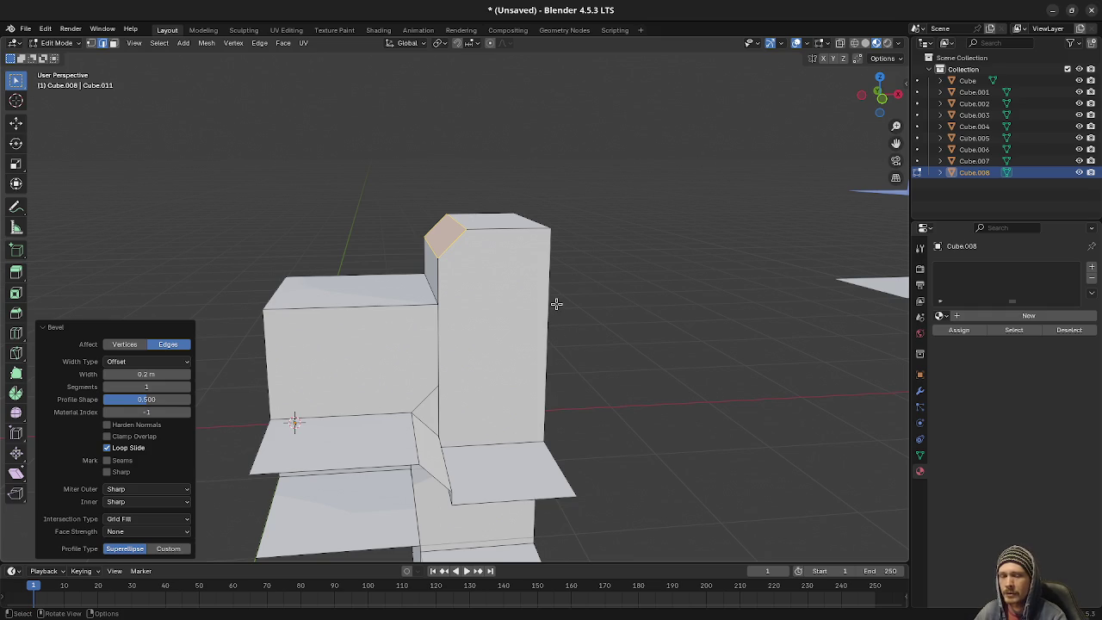
mouse_move(563, 454)
left_mouse_down()
mouse_move(595, 423)
mouse_move(577, 422)
mouse_move(603, 431)
mouse_move(595, 396)
mouse_move(606, 369)
left_mouse_up()
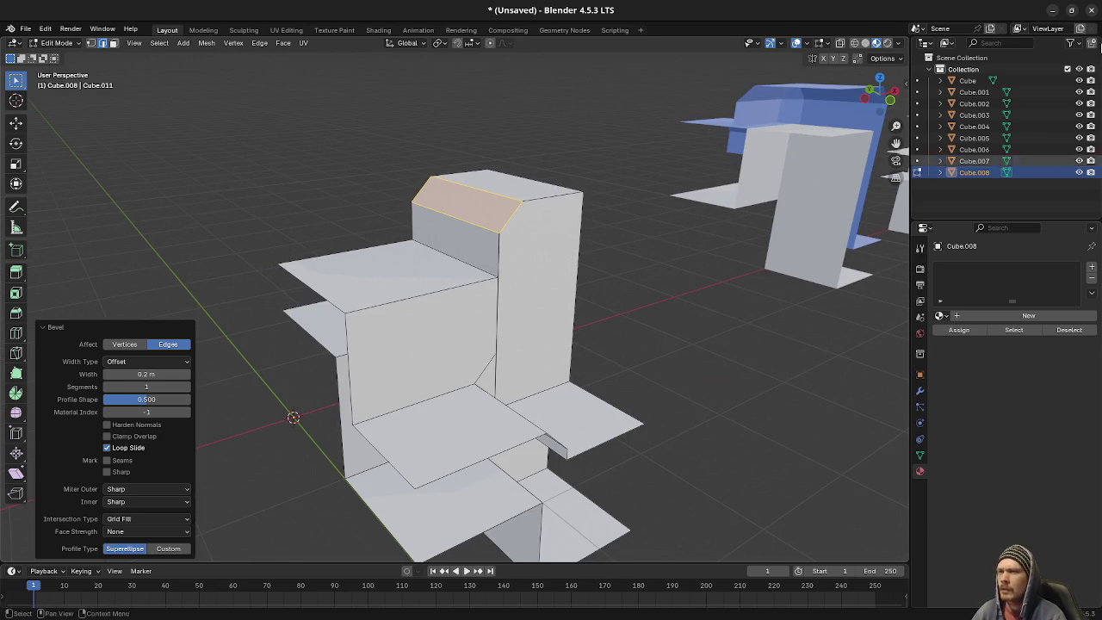
left_click(1053, 10)
key("F5")
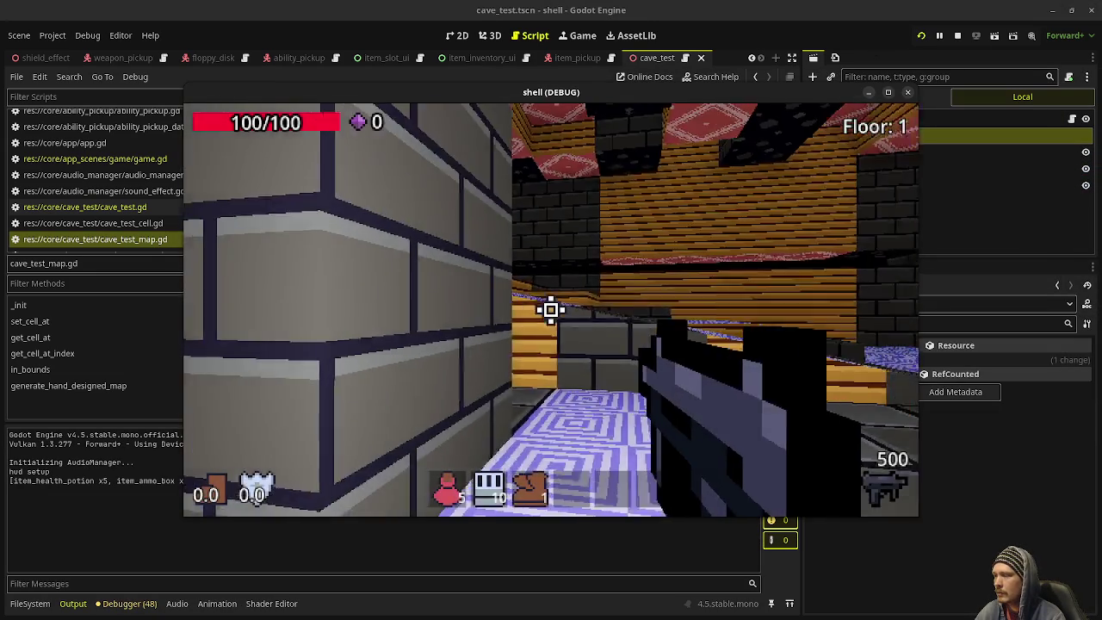
- Fire the weapon in the running game, then stop the play-test
left_click(551, 310)
left_click(552, 310)
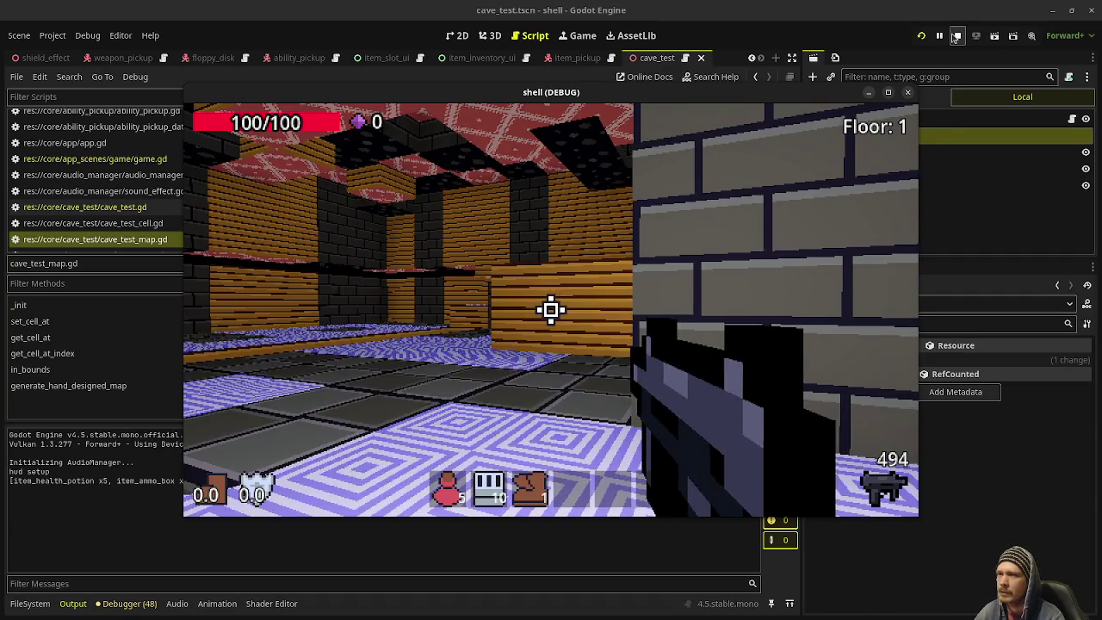
left_click(956, 38)
- In cave_test_map.gd, uncomment the random walker lines and save the script
scroll(333, 249, "up", 3)
scroll(334, 249, "up", 20)
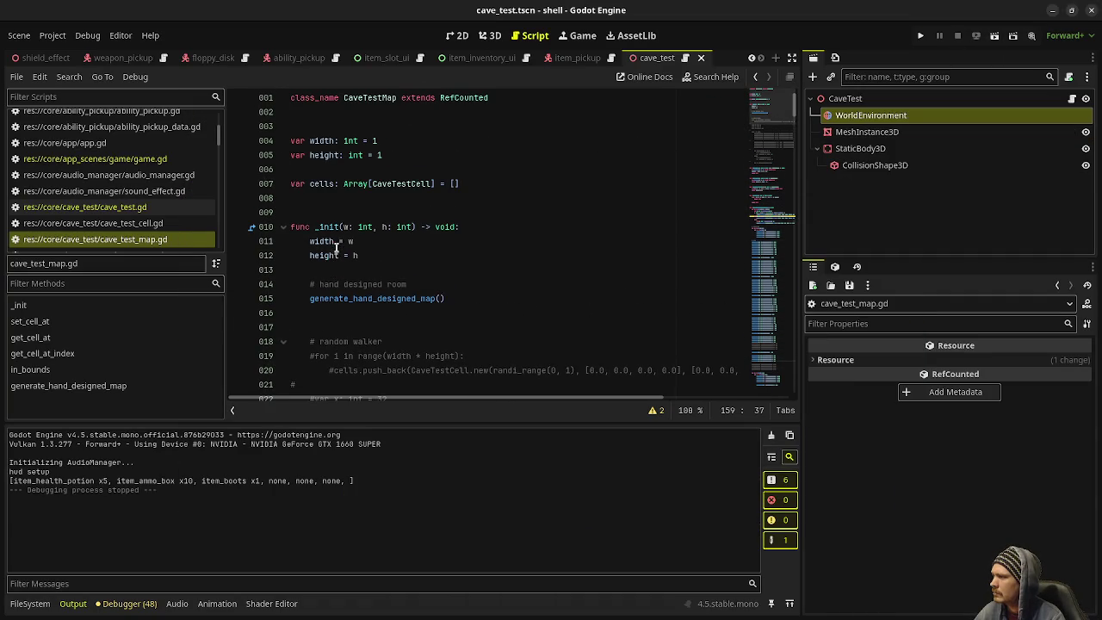
left_click(318, 298)
scroll(340, 285, "down", 5)
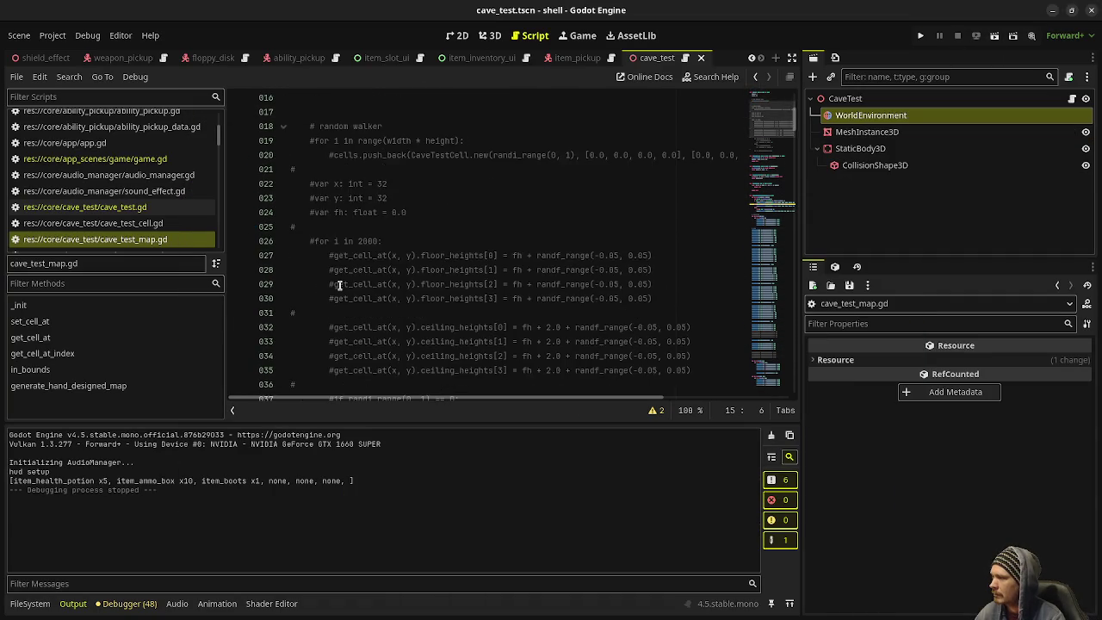
scroll(340, 285, "down", 5)
mouse_move(492, 328)
left_mouse_down()
mouse_move(310, 187)
mouse_move(313, 229)
left_mouse_up()
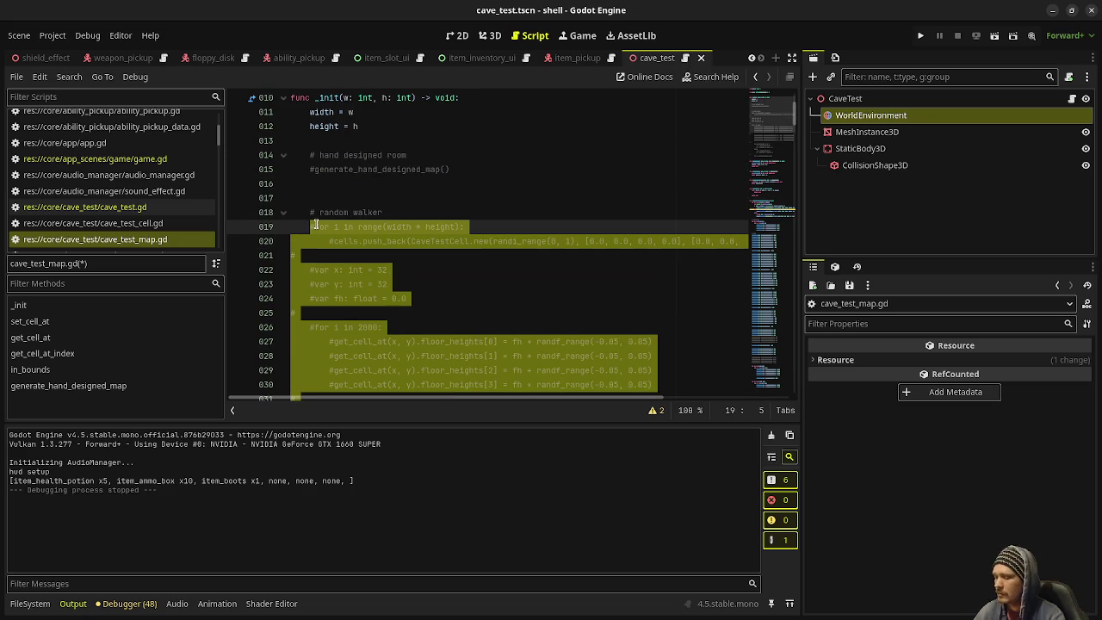
key("ctrl+k")
key("ctrl+s")
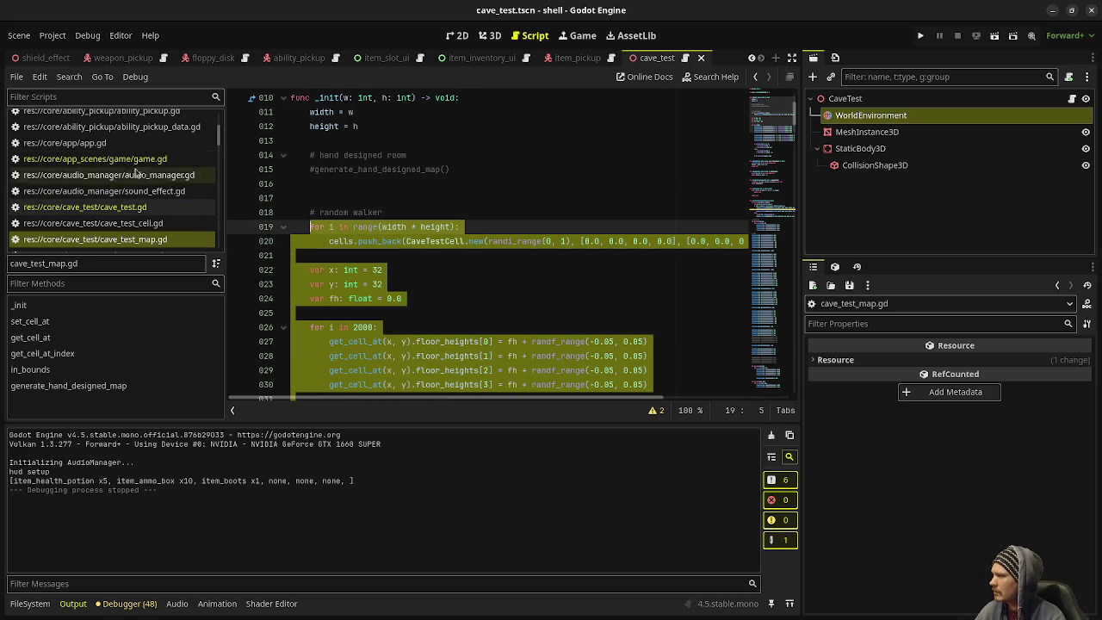
- Change the player spawn in game.gd to Vector3(32.5, 0, 32.5) and save
left_click(129, 159)
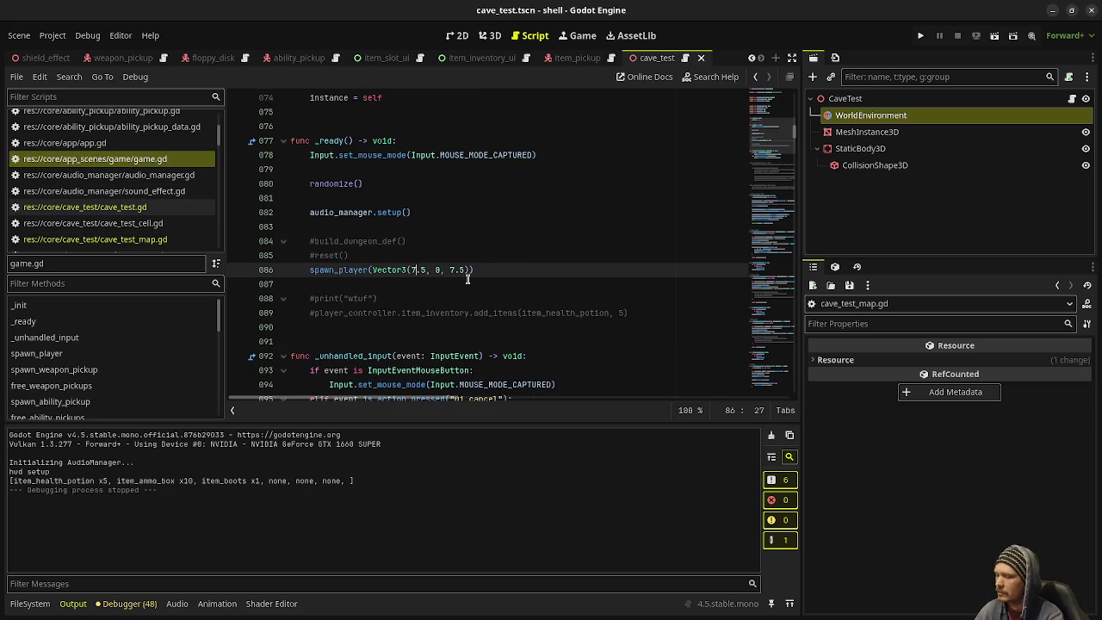
key("BackSpace")
type("32")
key("Delete")
type("32")
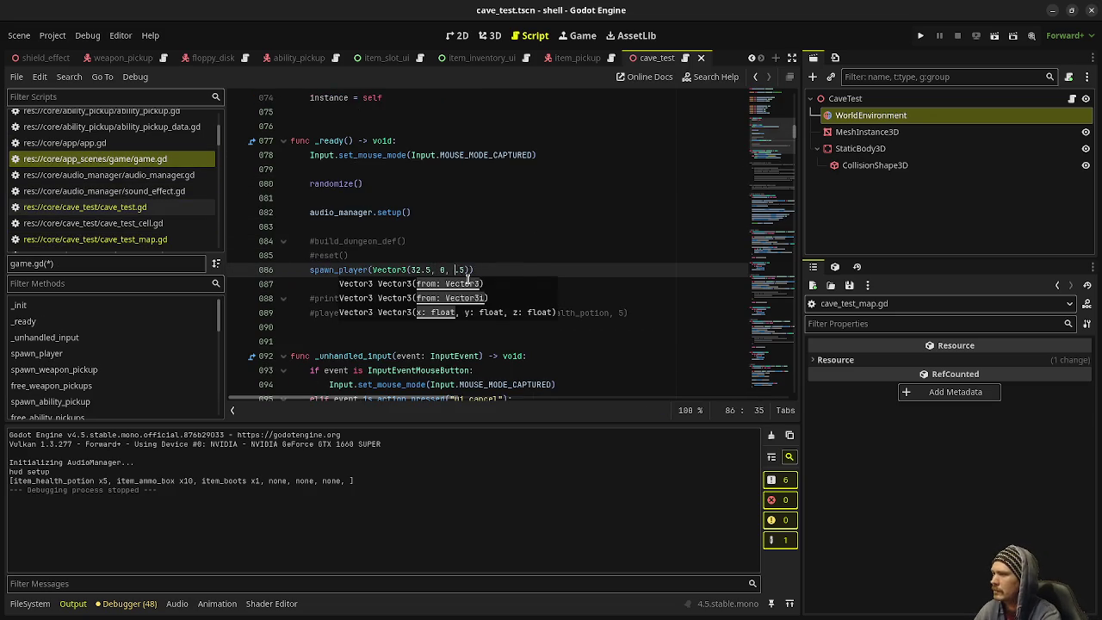
key("ctrl+s")
- Enlarge the cave test map in cave_test.gd to CaveTestMap.new(64, 64) and save
left_click(138, 206)
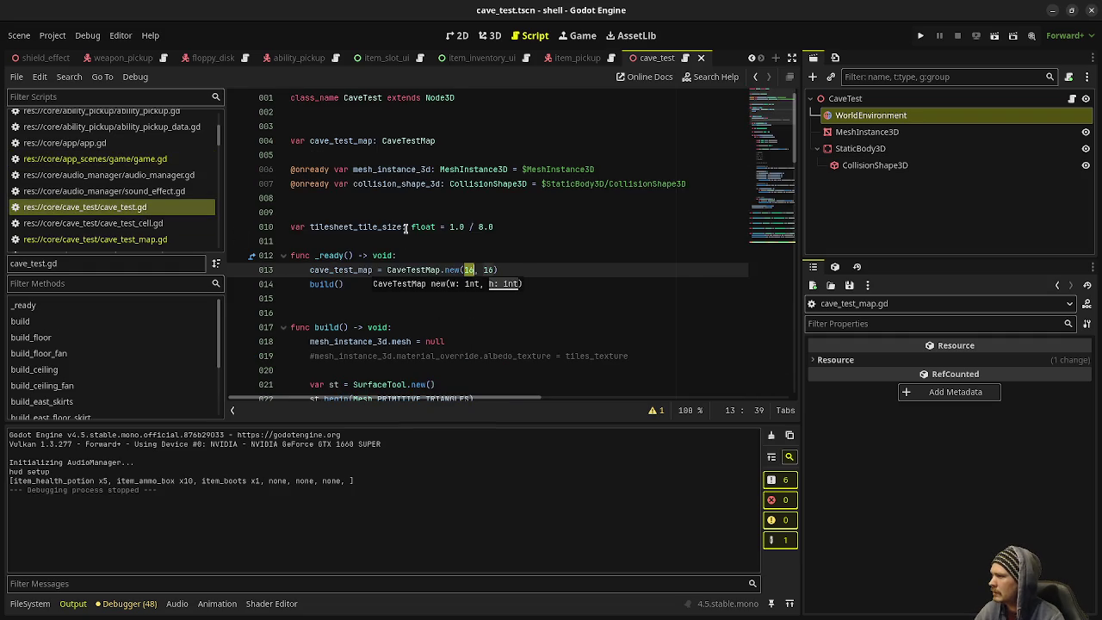
left_click(472, 269)
key("BackSpace")
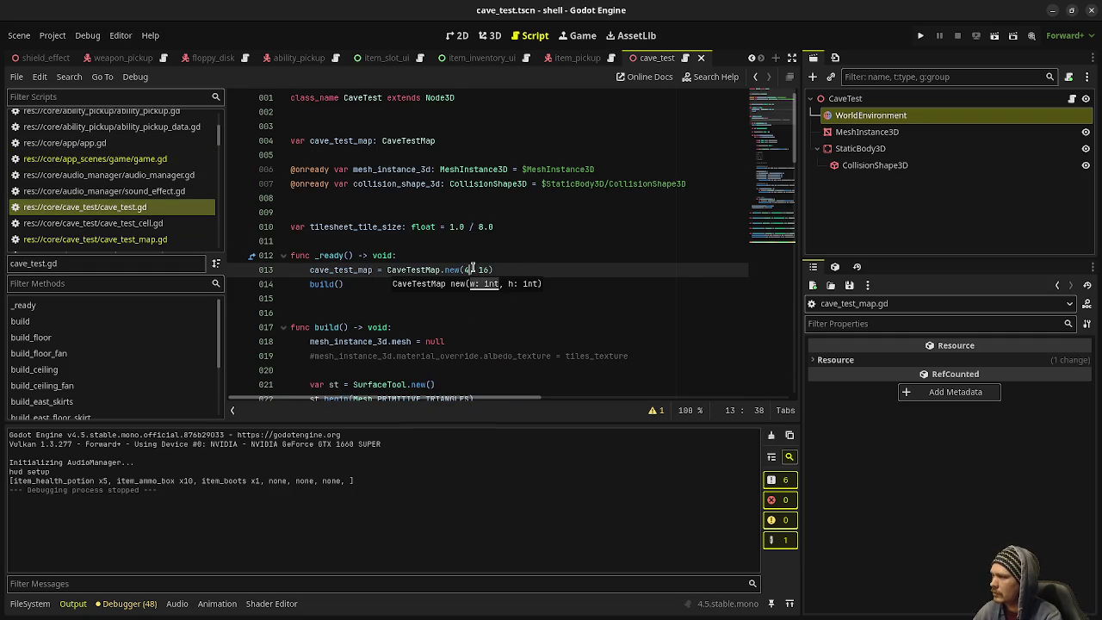
type("4")
key("Right")
key("Right")
key("Right")
type("64, ")
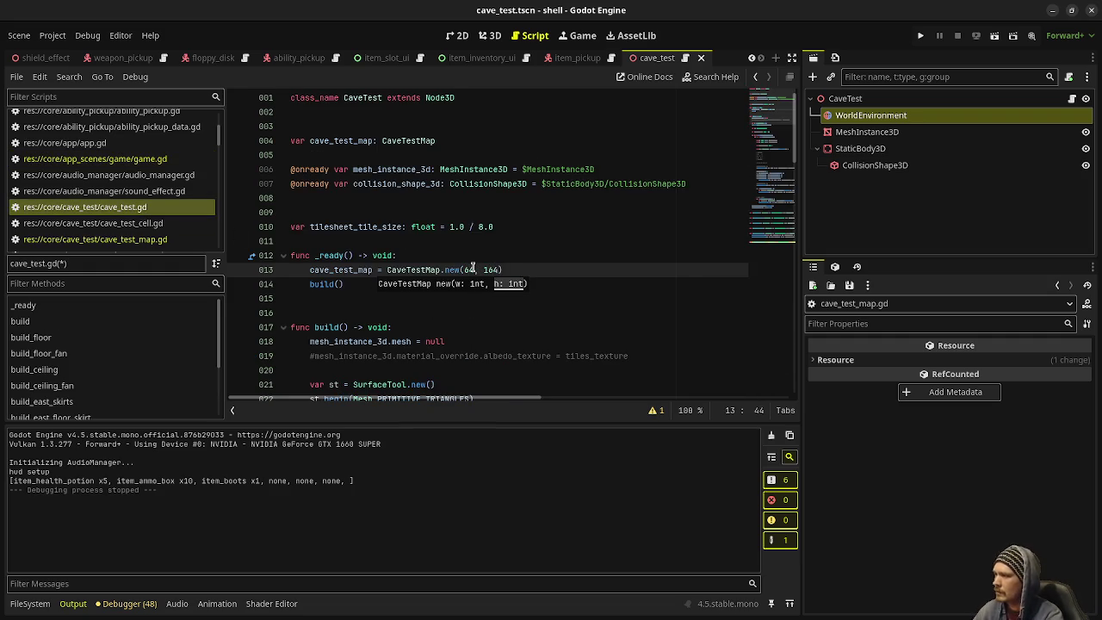
type("64")
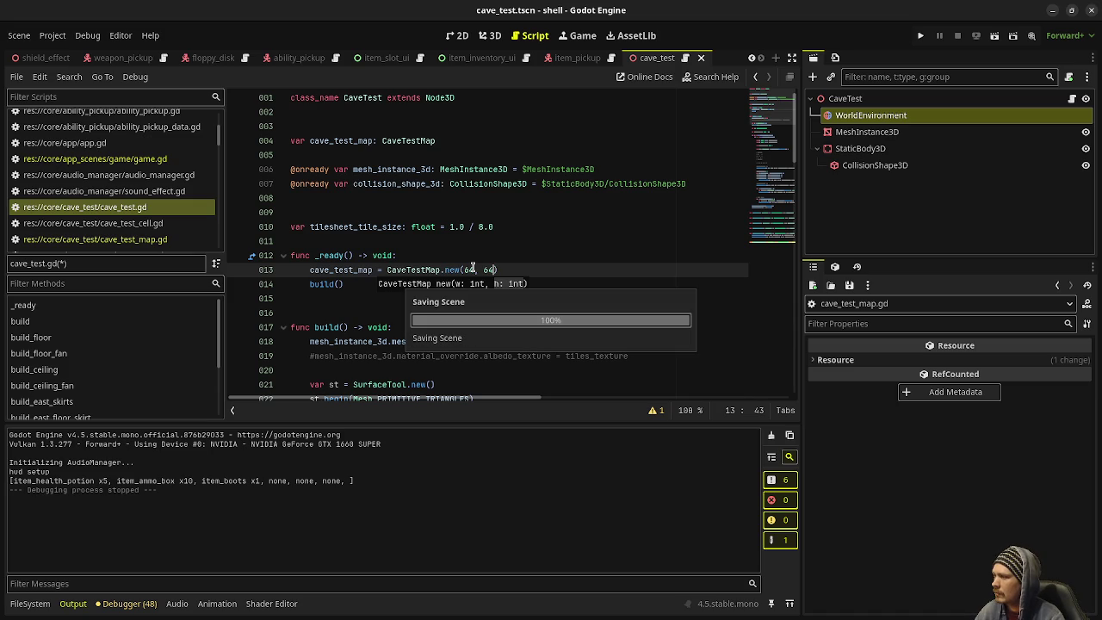
key("ctrl+s")
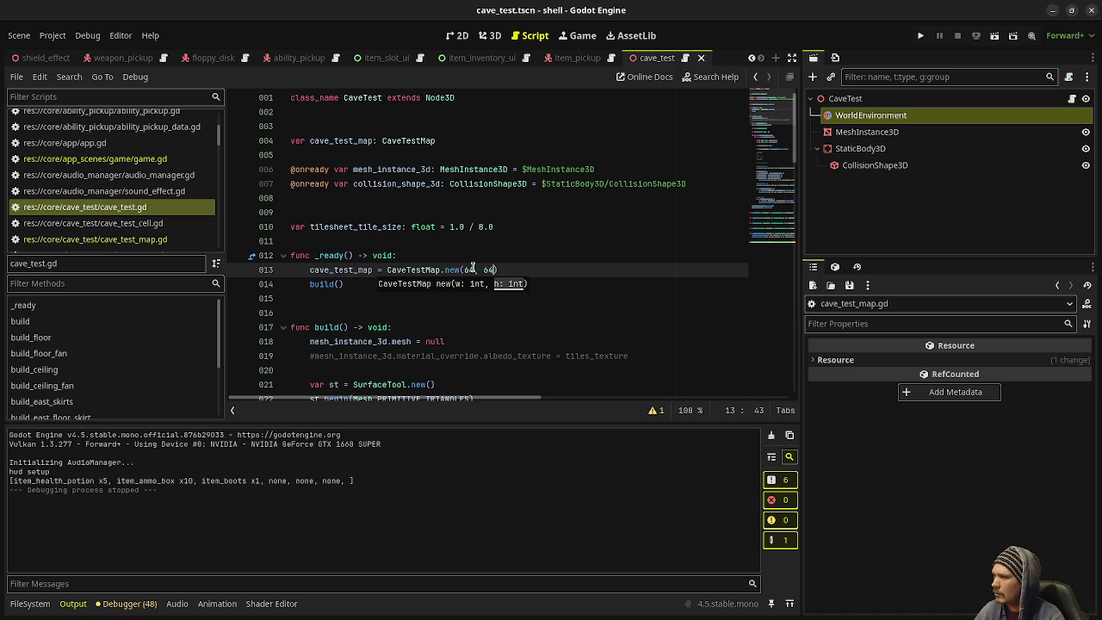
- Revert the cave test map back to CaveTestMap.new(16, 16) and save
key("BackSpace")
key("BackSpace")
type("1")
key("Left")
key("Left")
key("Left")
key("BackSpace")
key("BackSpace")
type("16")
key("ctrl+s")
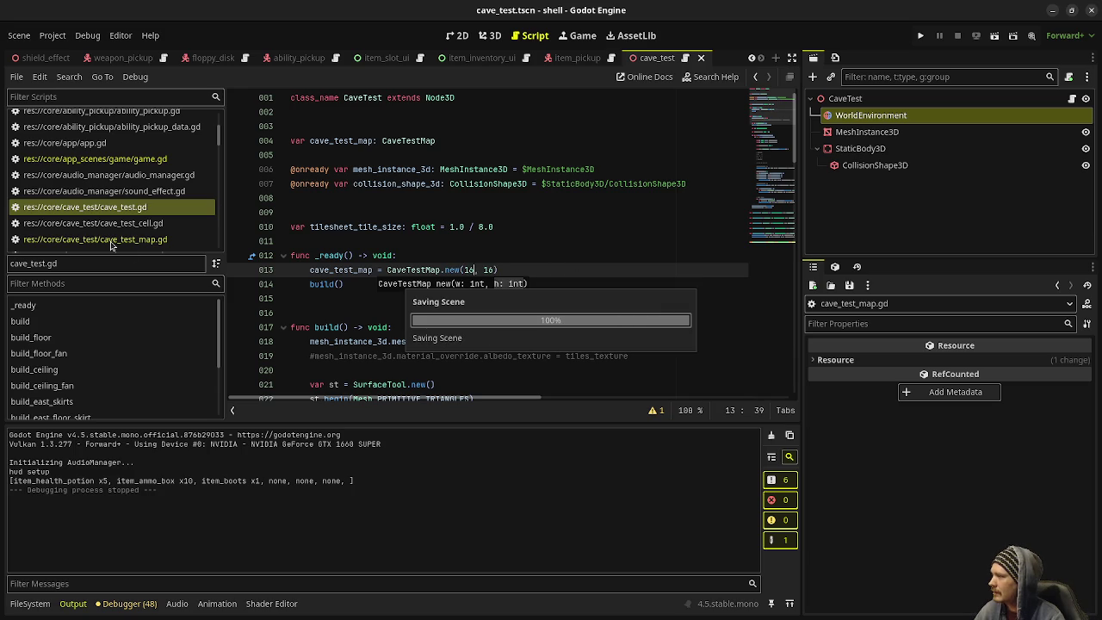
left_click(150, 240)
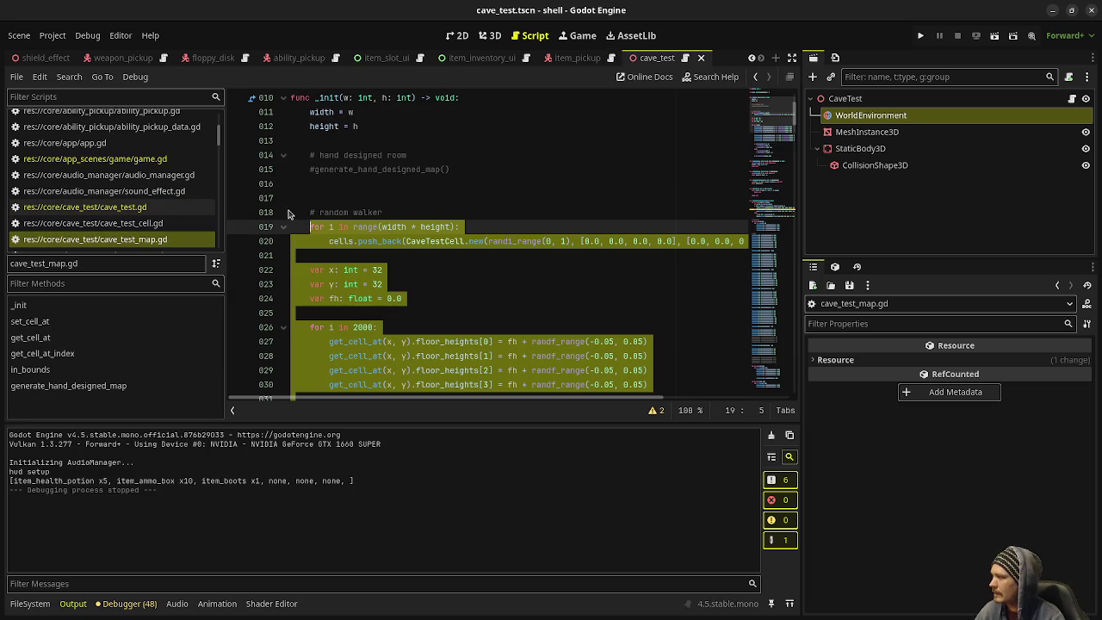
- Uncomment the dungeon build and reset calls, _process and _physics_process in game.gd
left_click(120, 159)
left_click(315, 255)
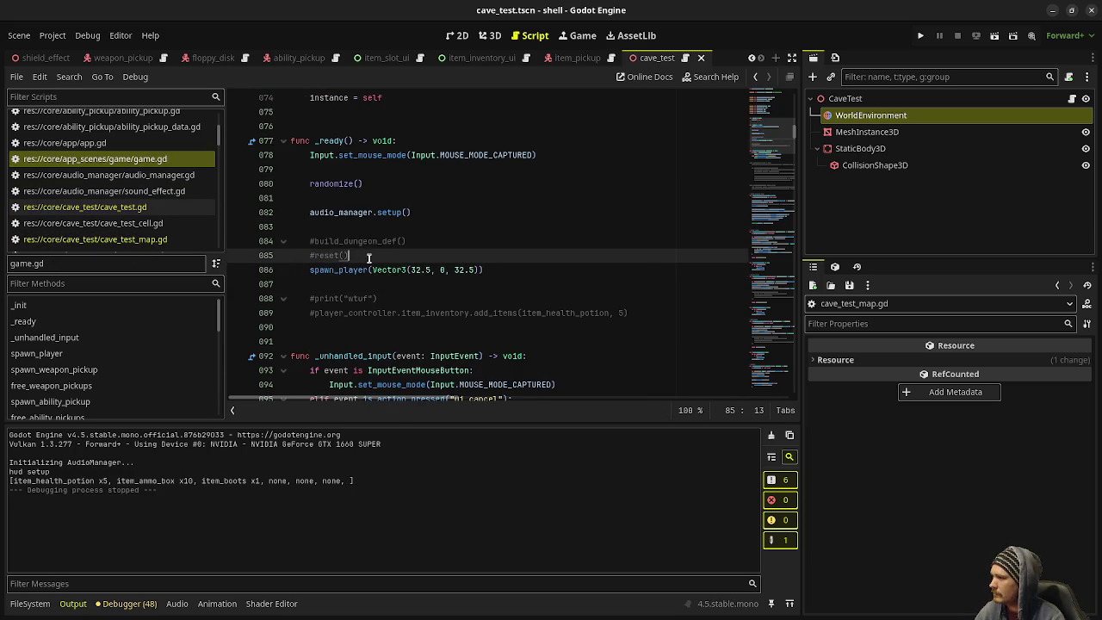
left_click_drag(331, 241, 305, 242)
left_click_drag(380, 260, 305, 242)
key("ctrl+k")
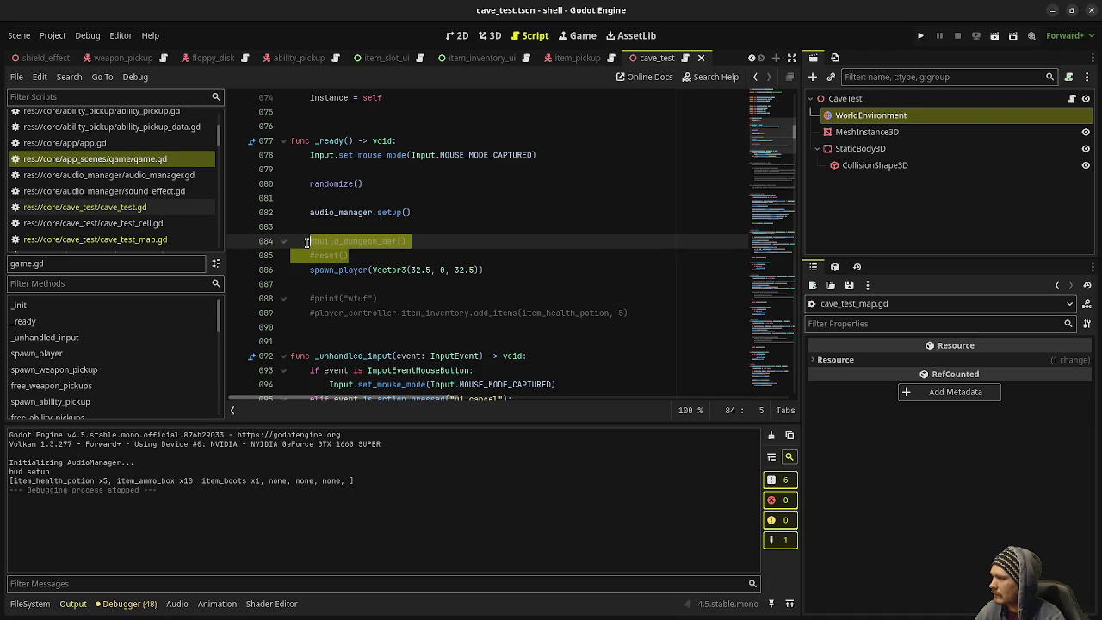
left_click(315, 269)
scroll(339, 256, "down", 5)
key("ctrl+k")
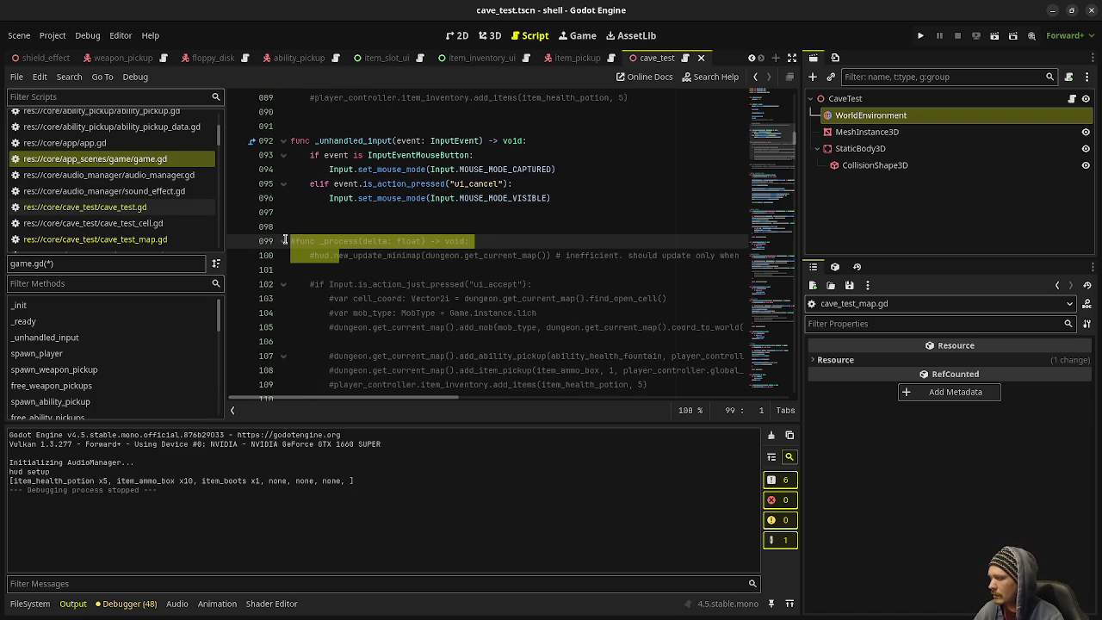
scroll(284, 241, "down", 4)
mouse_move(364, 285)
left_mouse_down()
mouse_move(288, 270)
mouse_move(284, 256)
left_mouse_up()
key("ctrl+k")
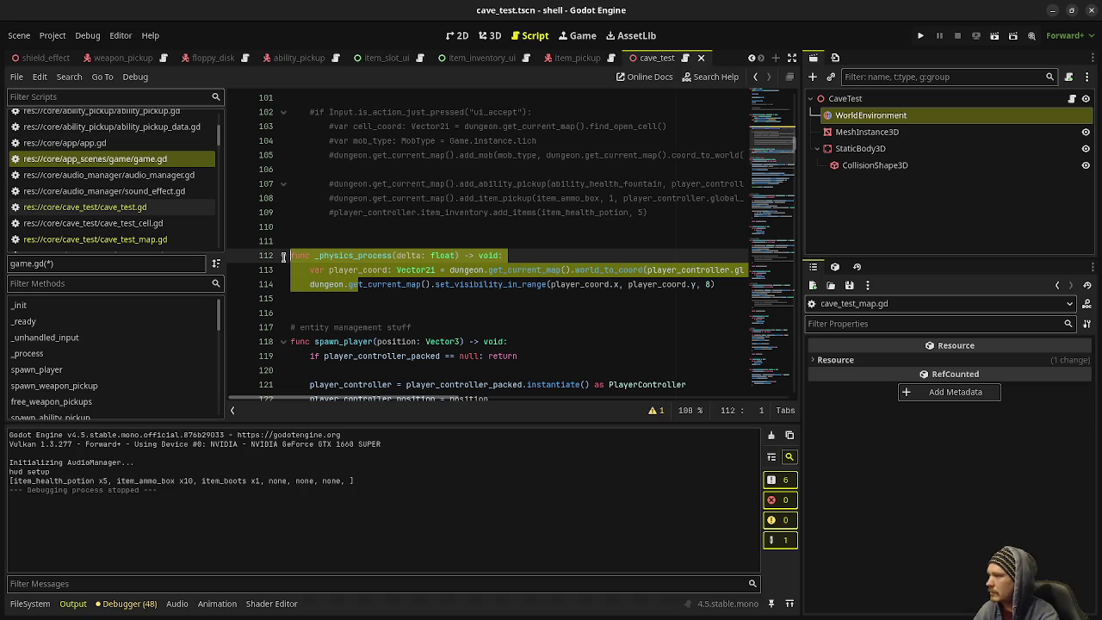
- Swap the plain player position line for the wall-thickness spawn line and run the game
scroll(297, 267, "down", 4)
left_click(311, 226)
key("ctrl+k")
left_click(313, 243)
key("ctrl+k")
key("F5")
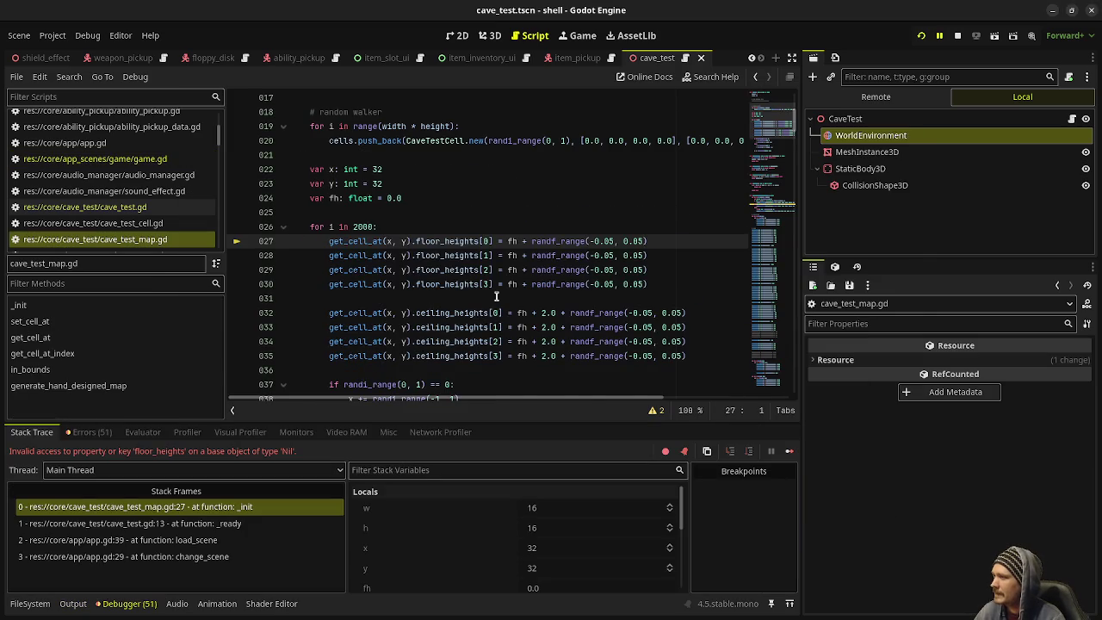
- Delete the CaveTest node from game.tscn and run the game into the main dungeon
scroll(496, 296, "up", 3)
scroll(496, 296, "up", 3)
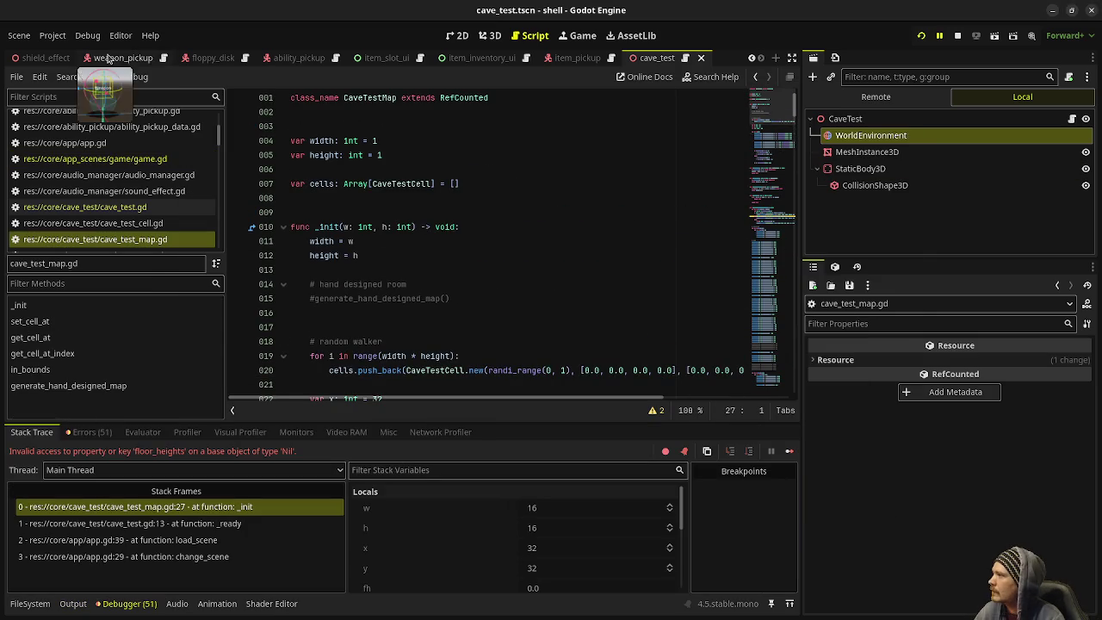
scroll(446, 61, "up", 5)
scroll(446, 60, "up", 2)
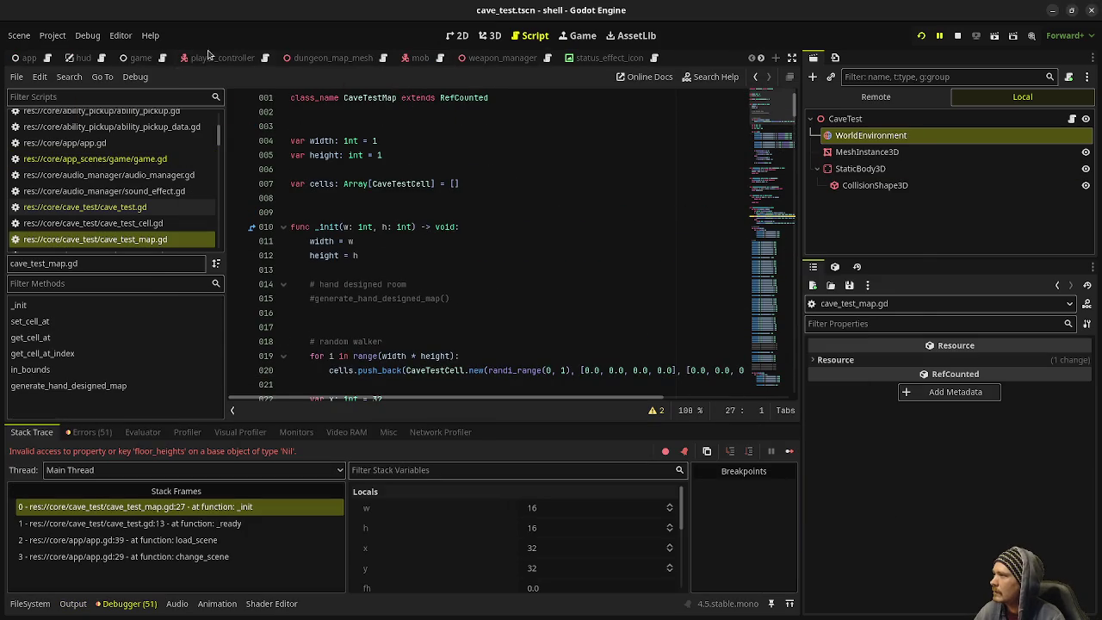
left_click(141, 58)
right_click(844, 235)
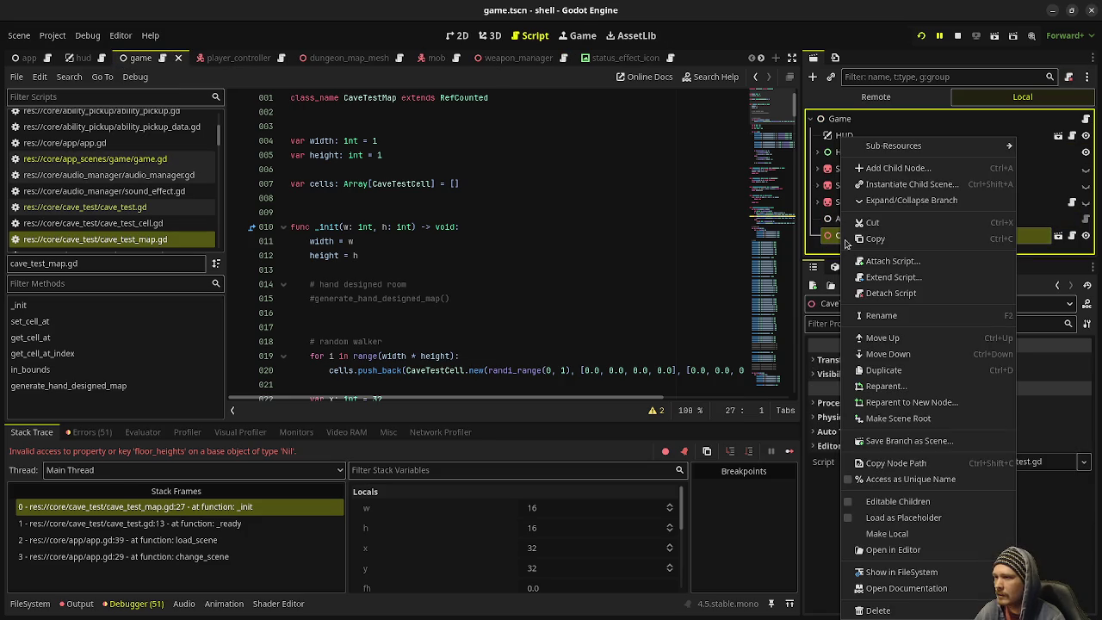
left_click(896, 610)
left_click(579, 337)
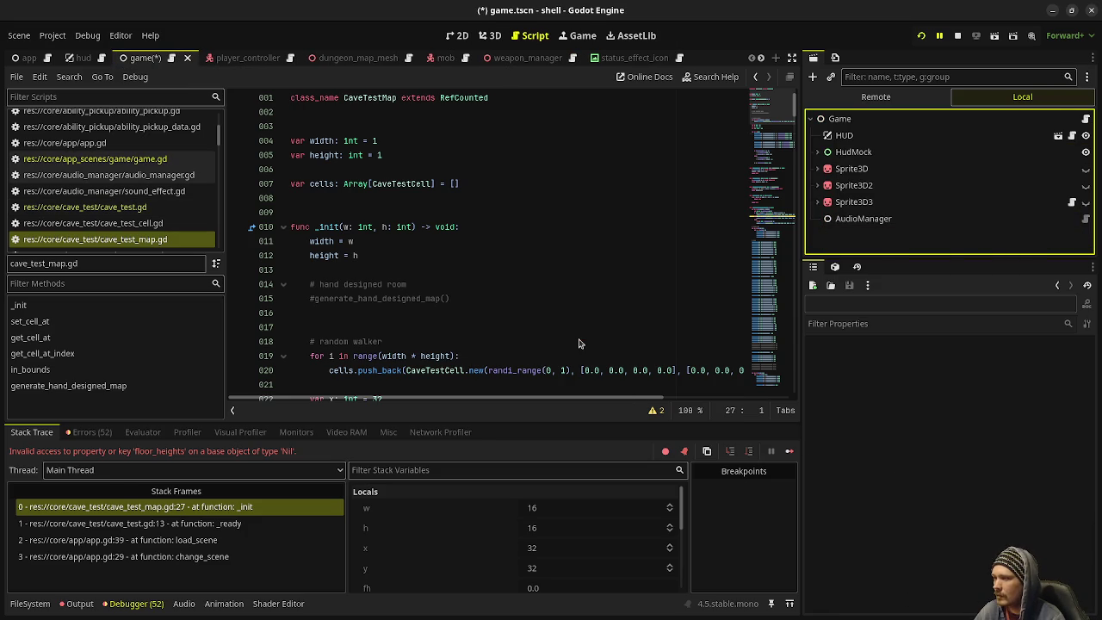
key("F5")
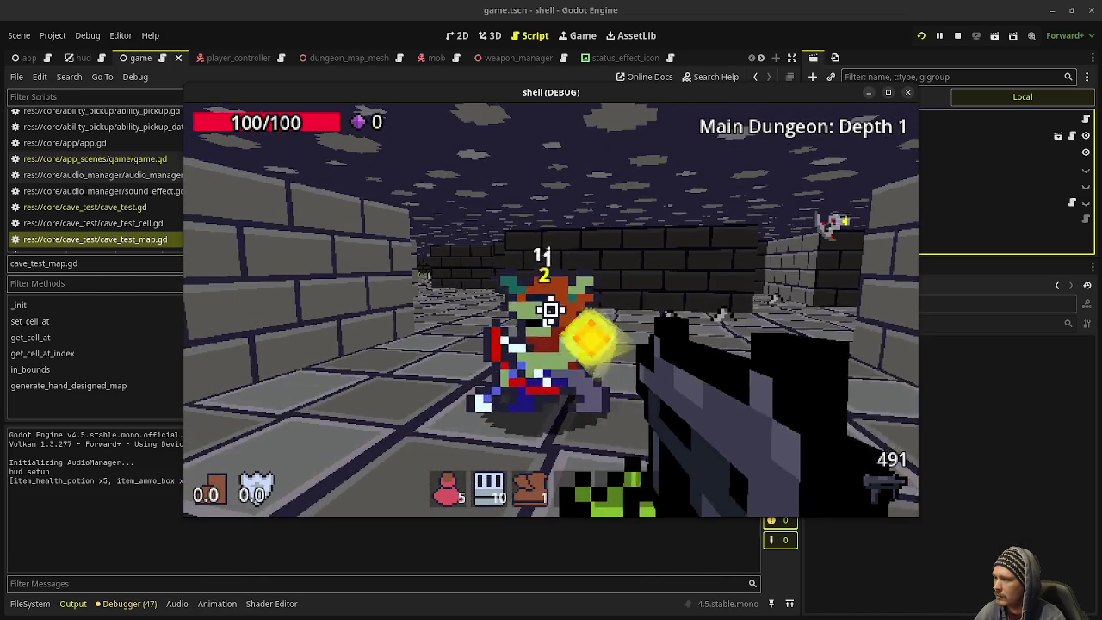
- Advance through the dungeon shooting enemies and picking up gems and a shield
key("w")
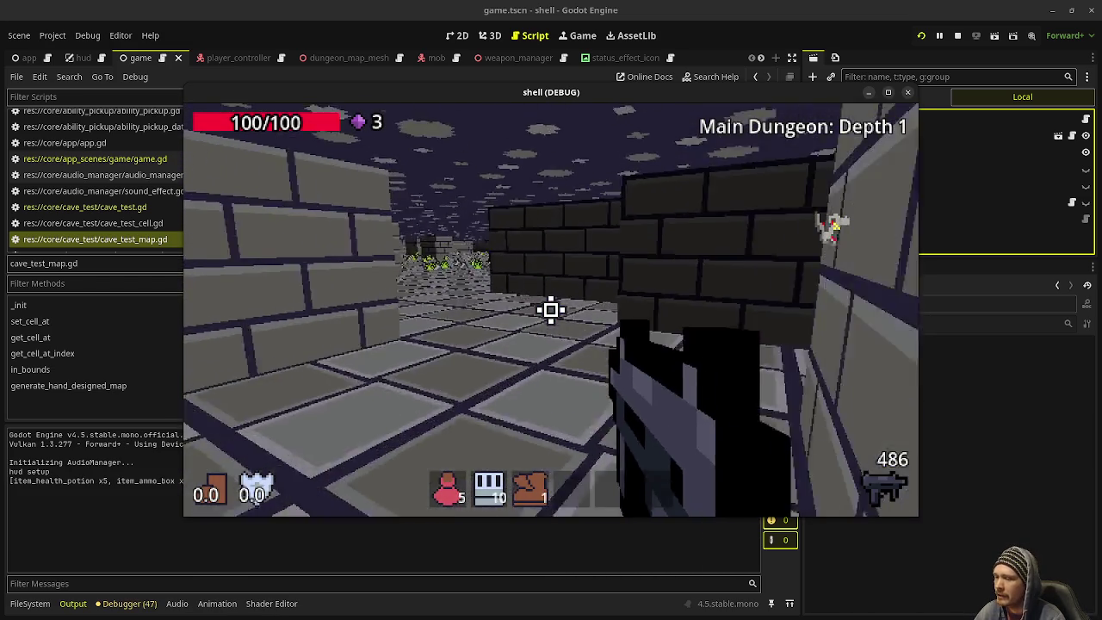
mouse_move(551, 310)
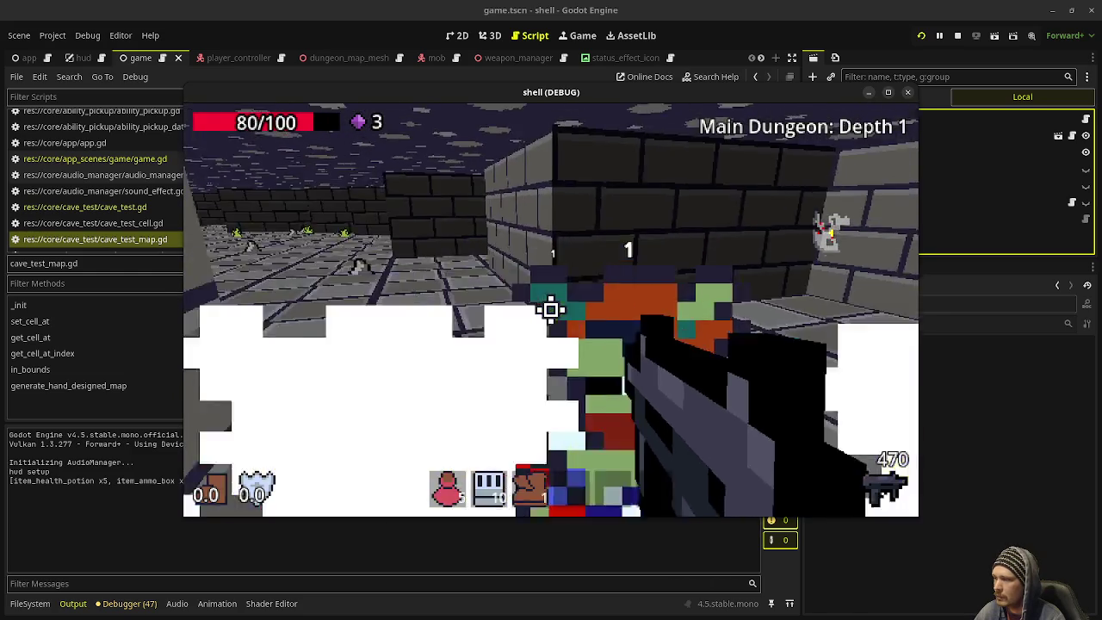
left_click(551, 310)
key("w")
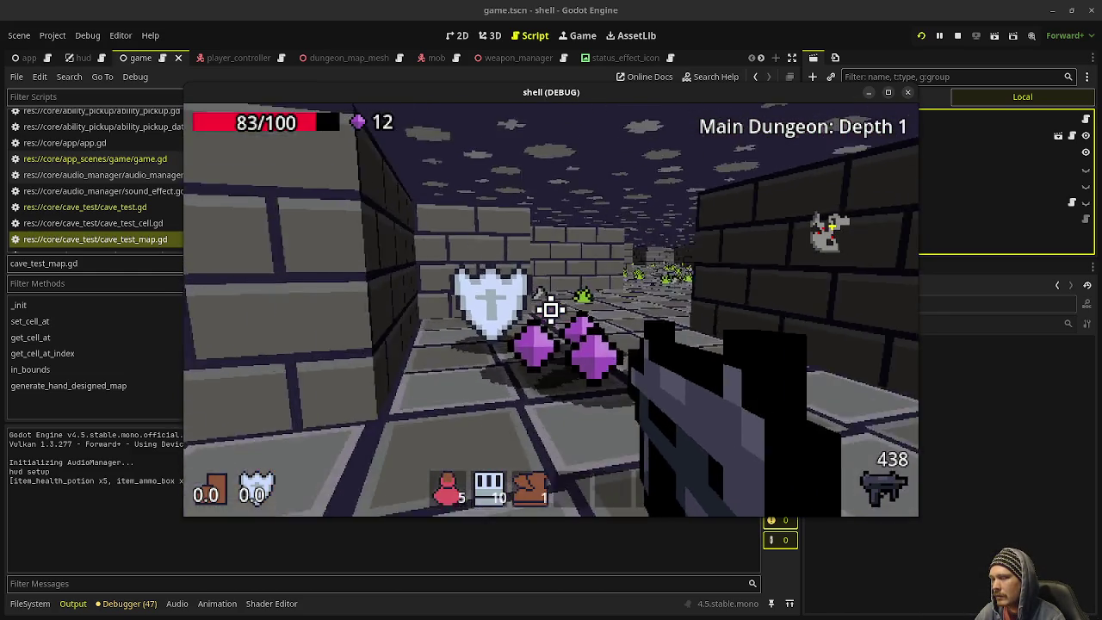
key("w")
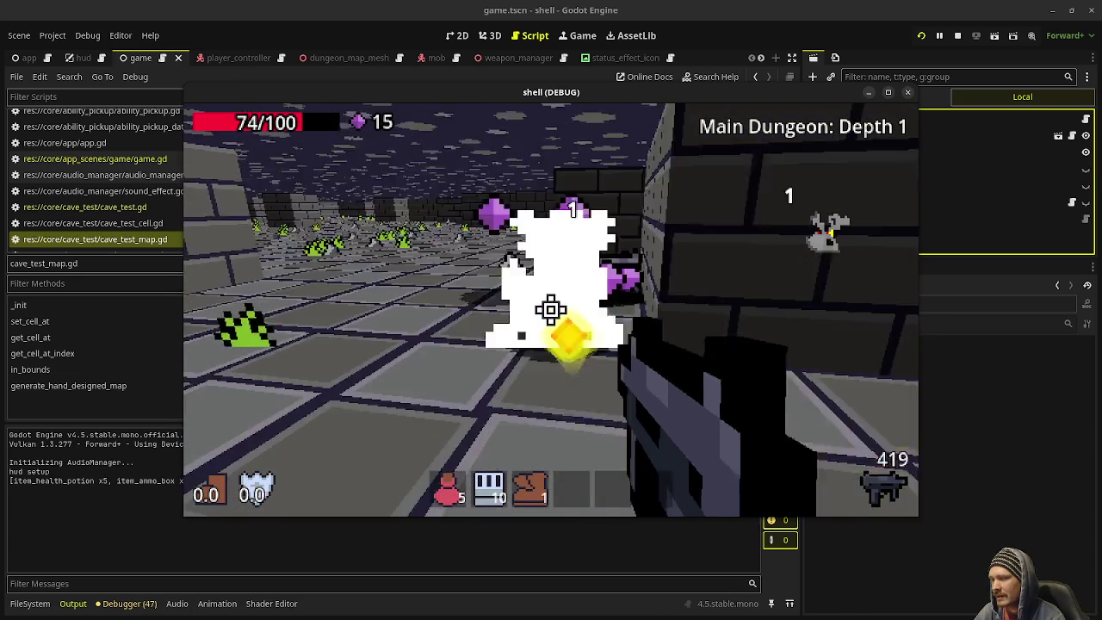
left_click(551, 310)
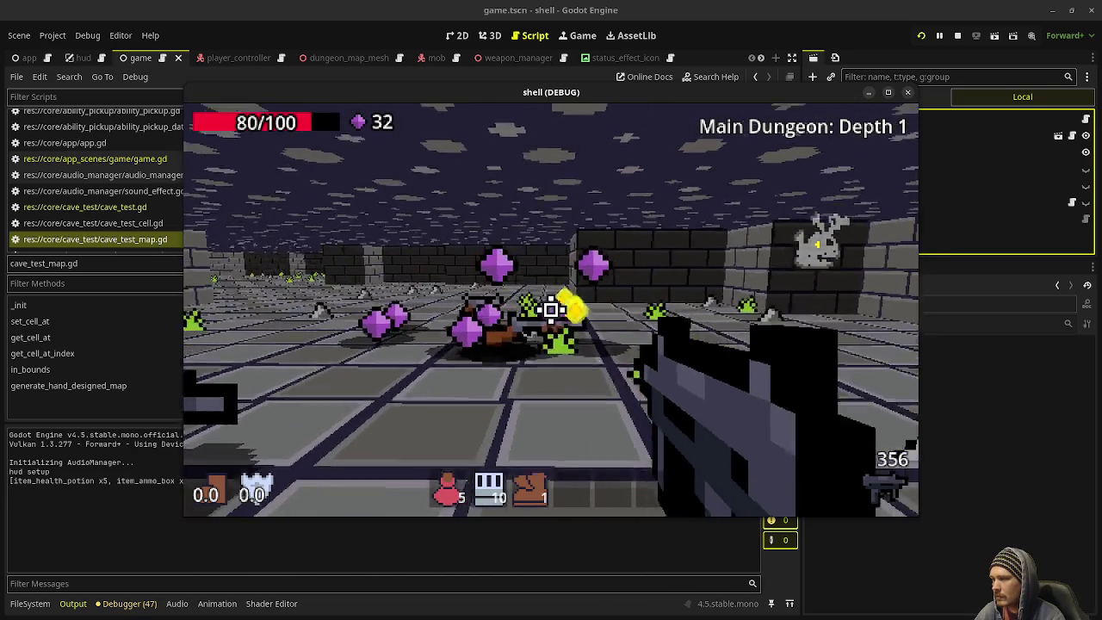
key("w")
key("w")
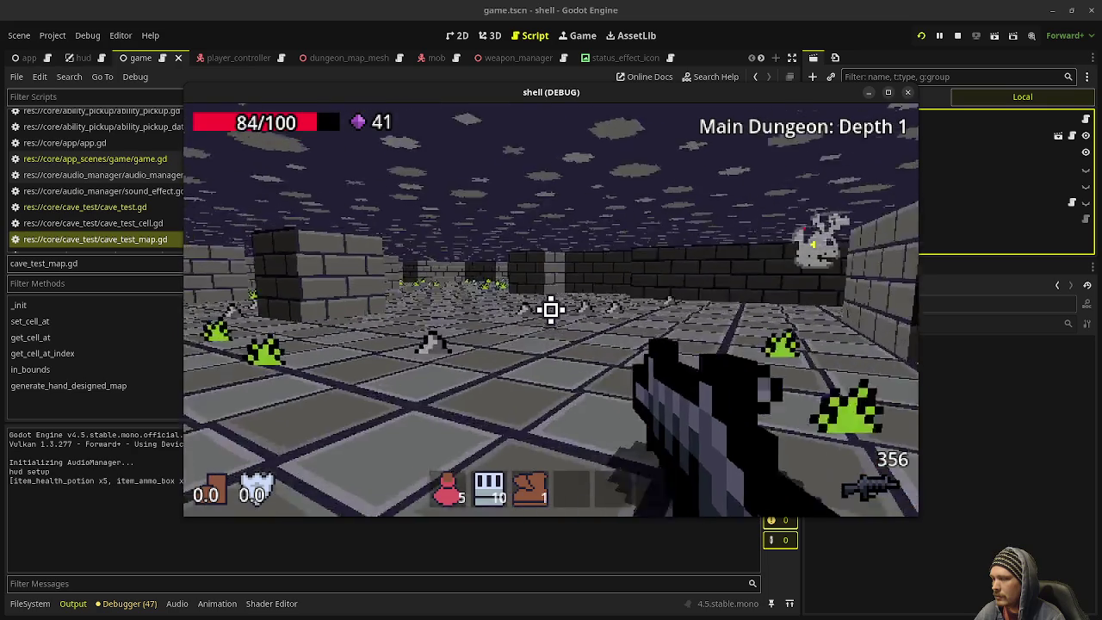
key("w")
key("w")
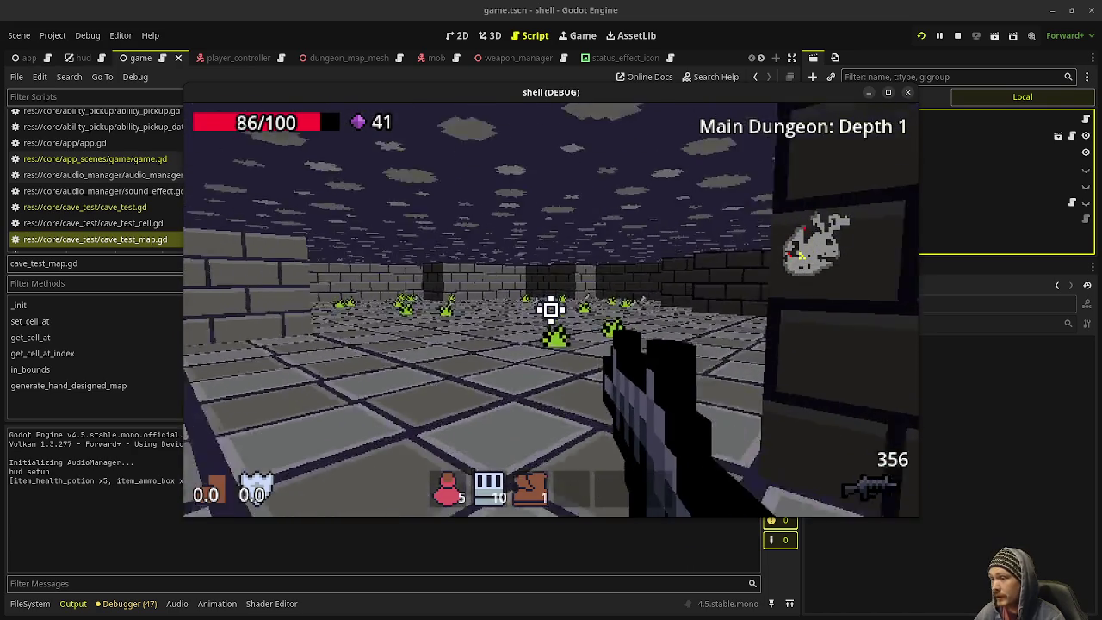
left_click(552, 310)
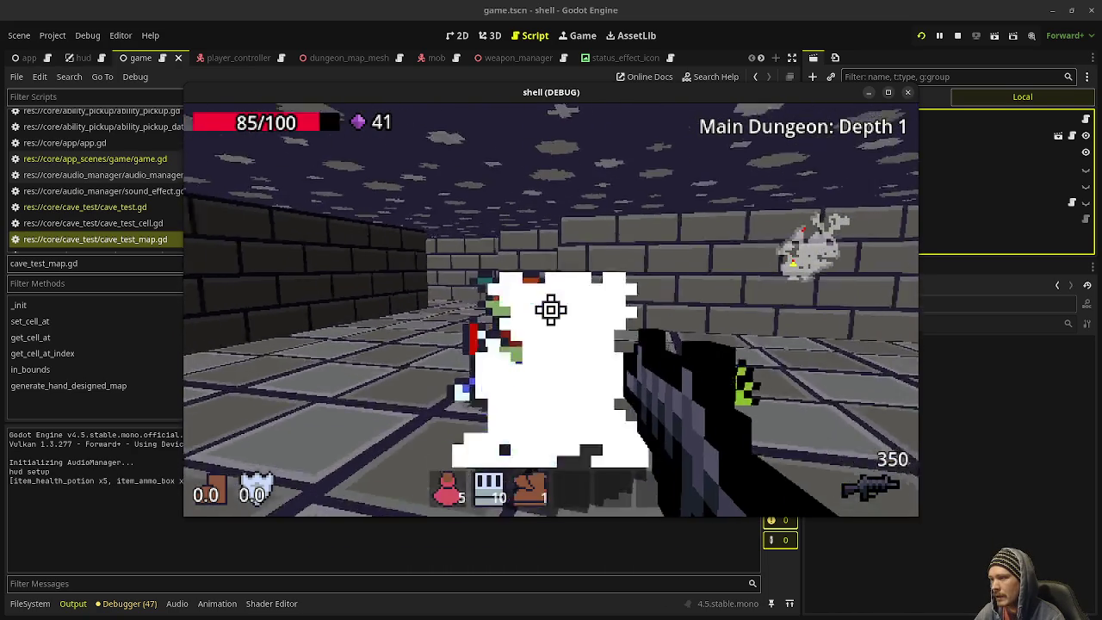
left_click(552, 310)
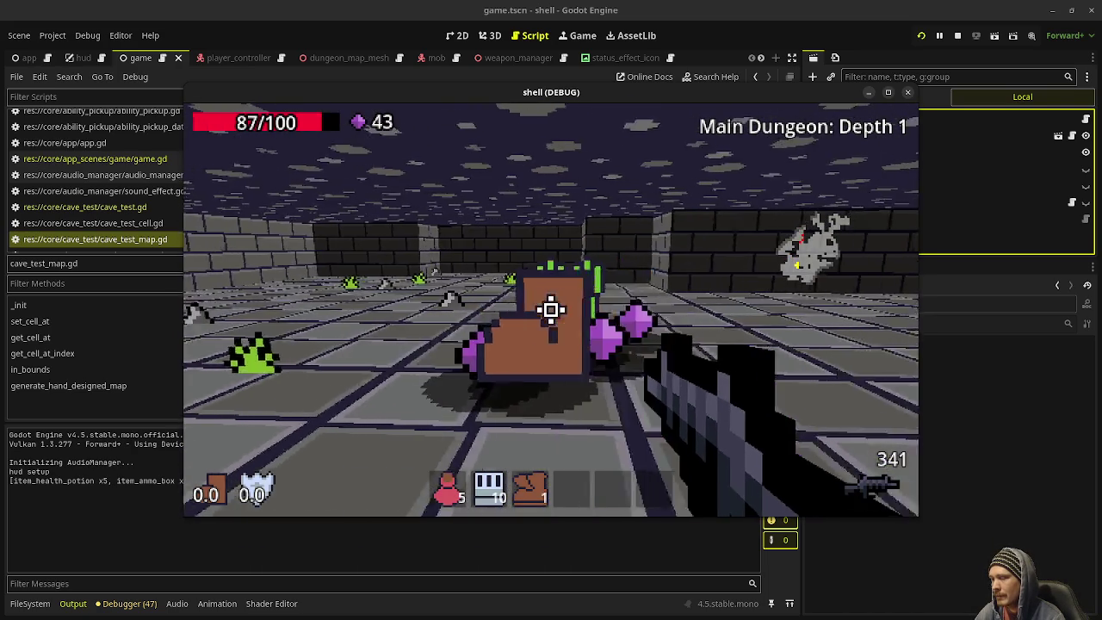
key("w")
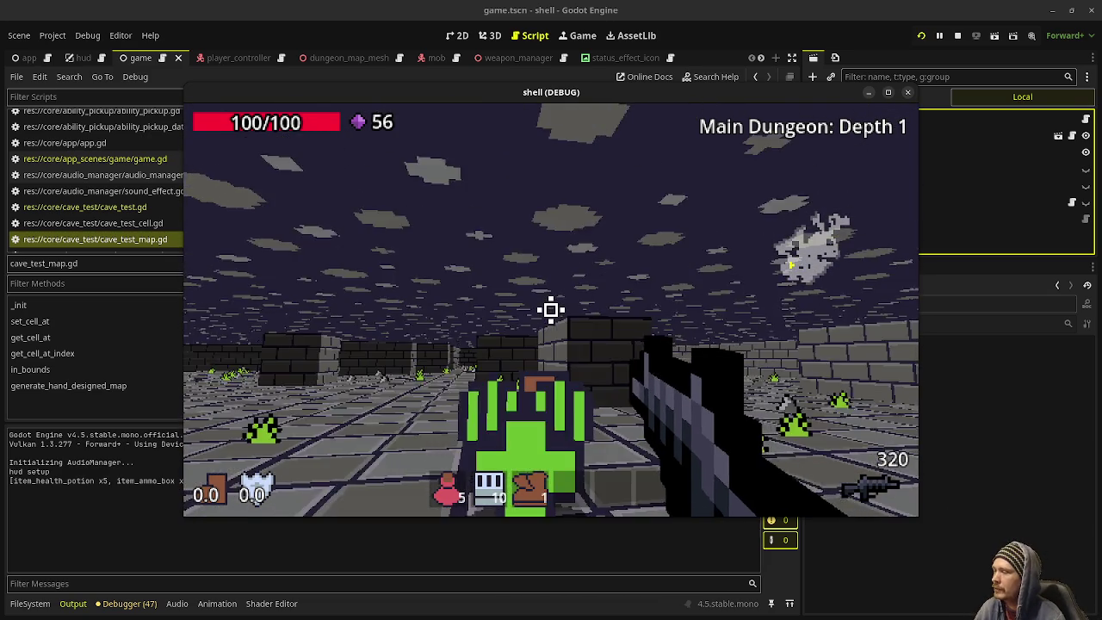
- Collect the purple gem, kill the purple and white enemies, and swap between rifle and SMG
mouse_move(551, 310)
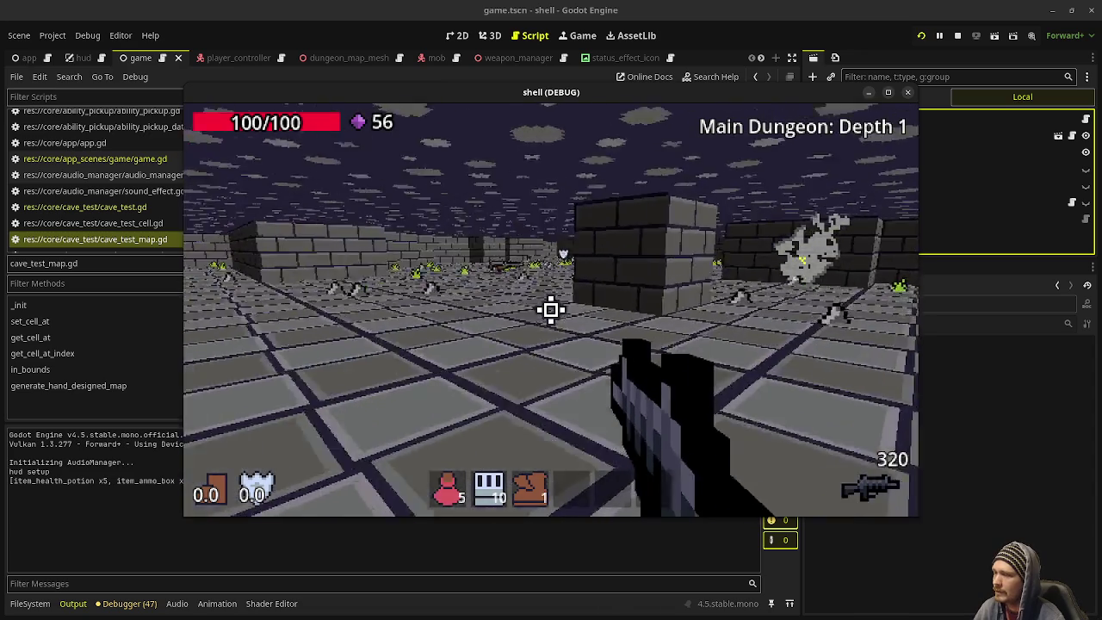
key("w")
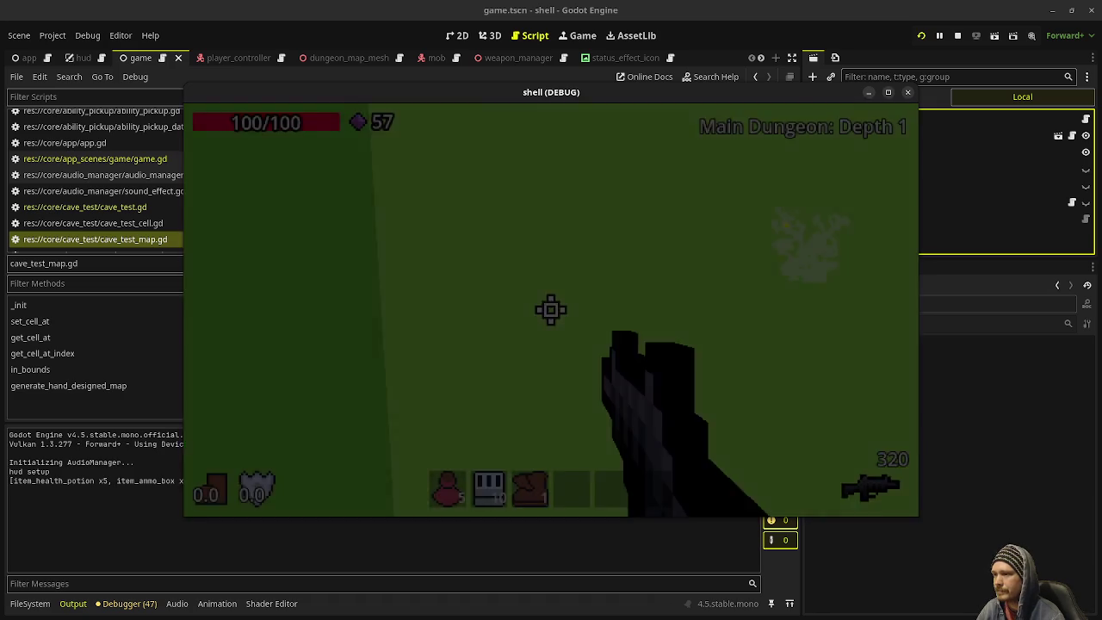
key("s")
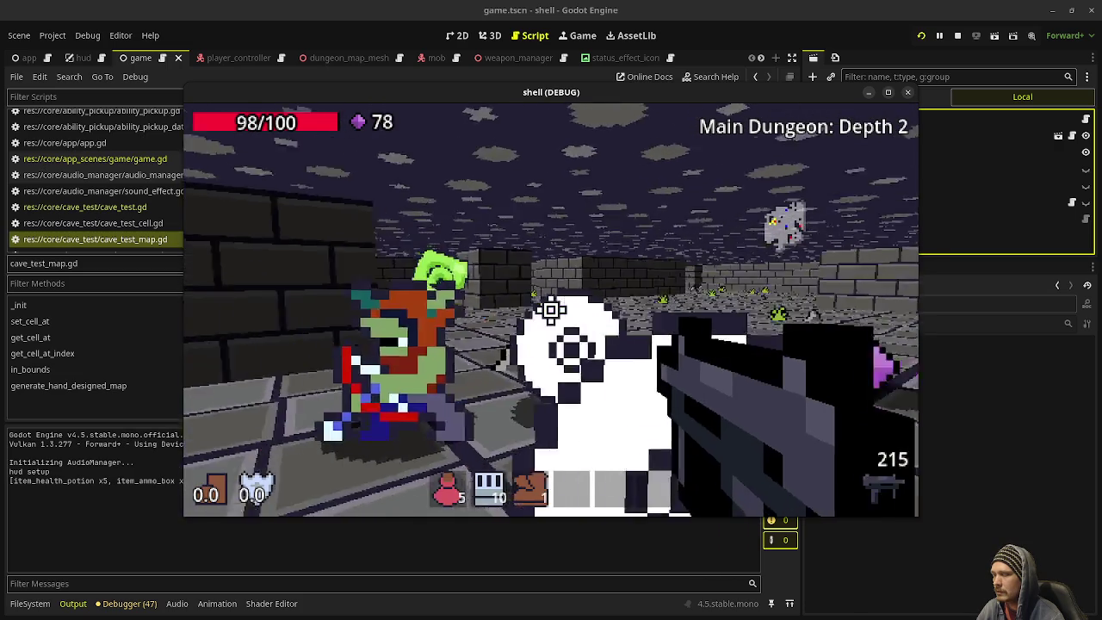
left_click(551, 310)
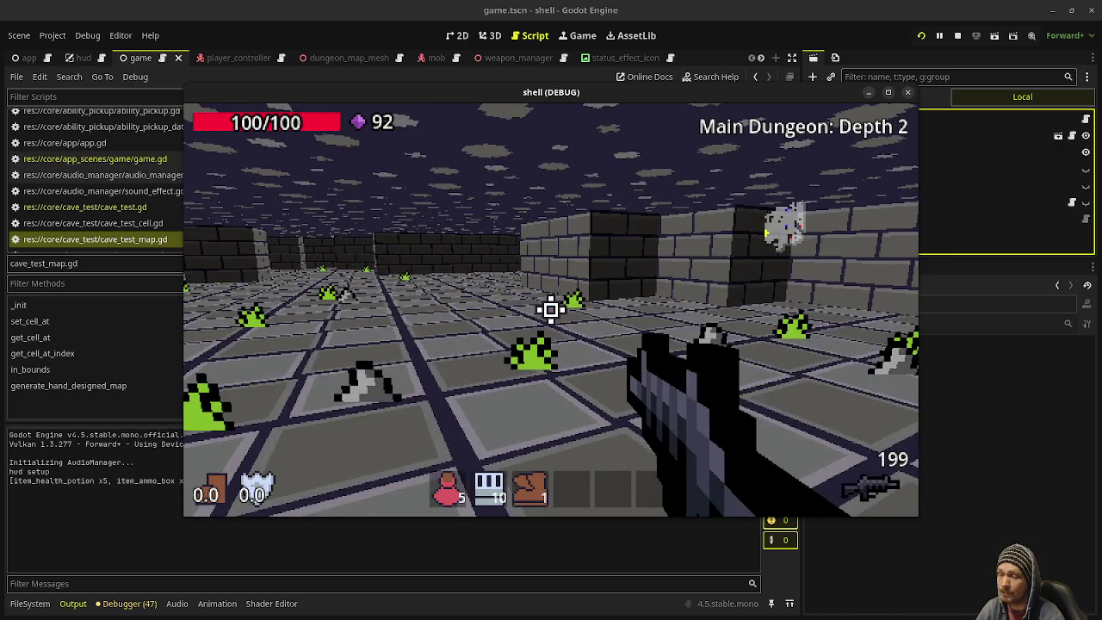
key("2")
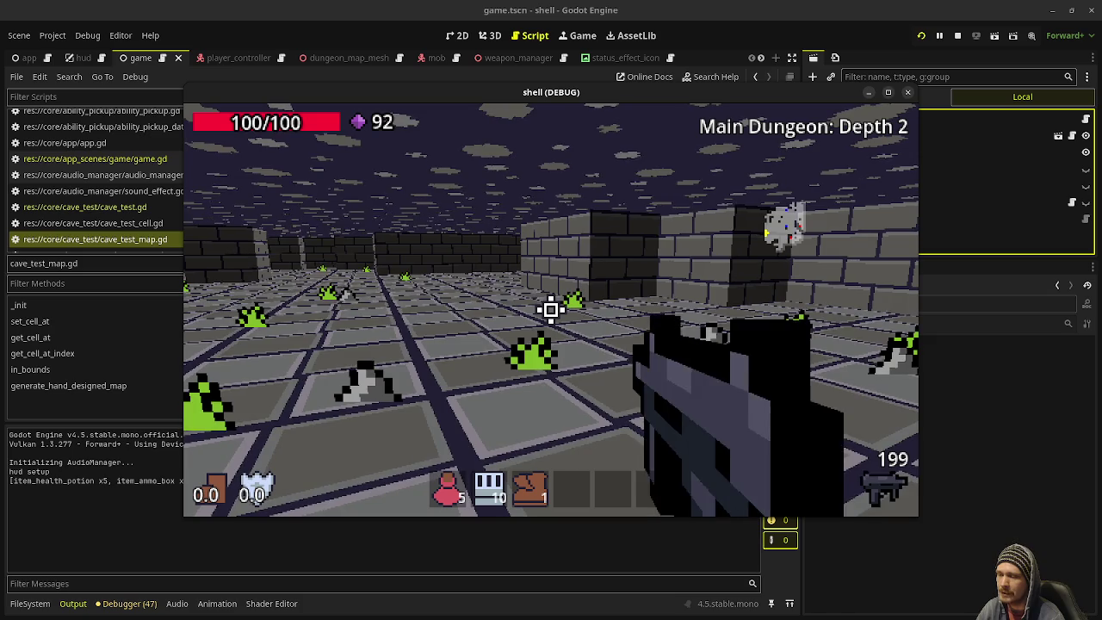
key("1")
key("w")
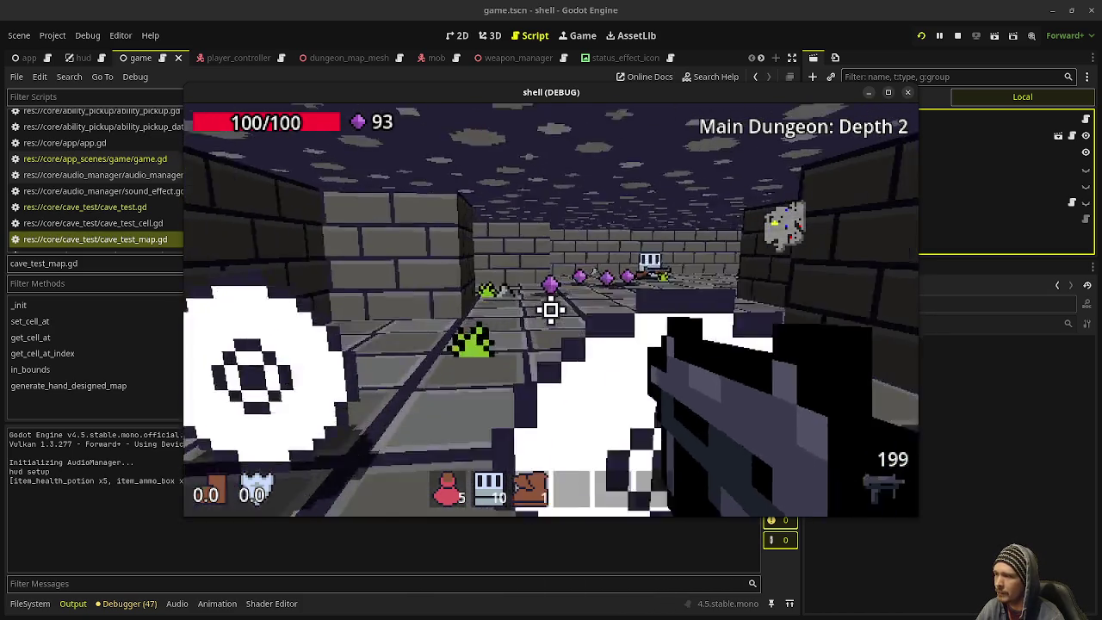
key("w")
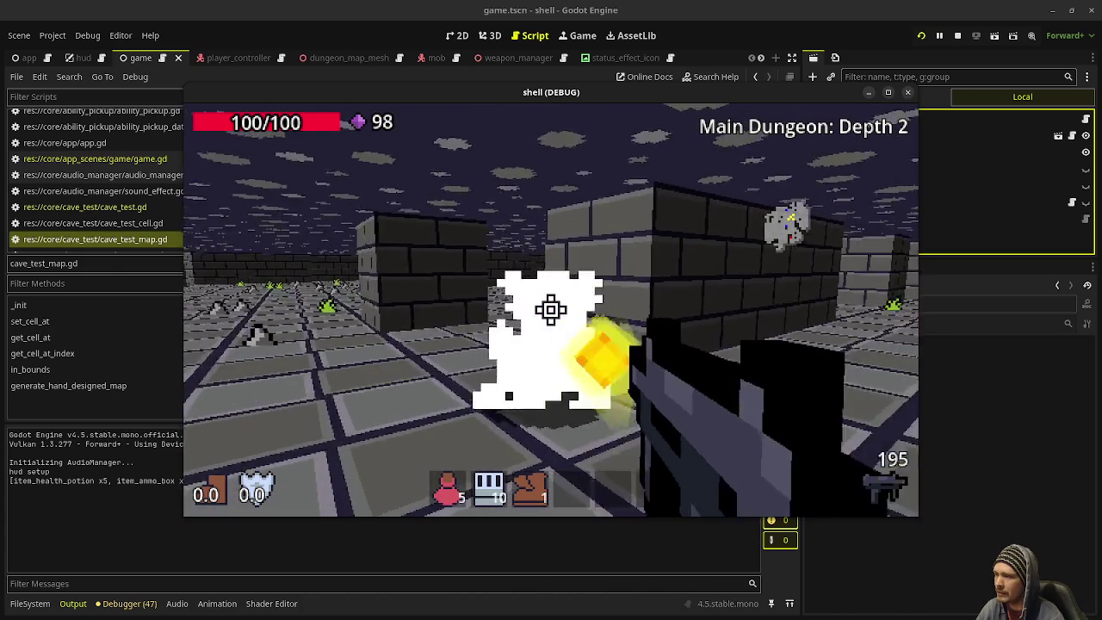
left_click(551, 310)
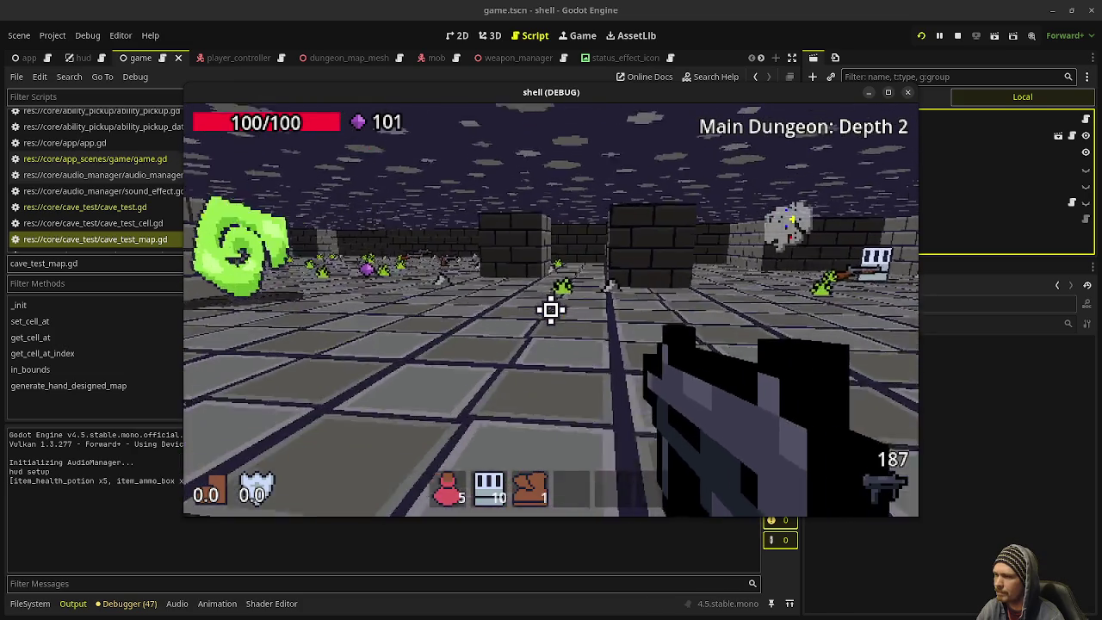
key("w")
key("w")
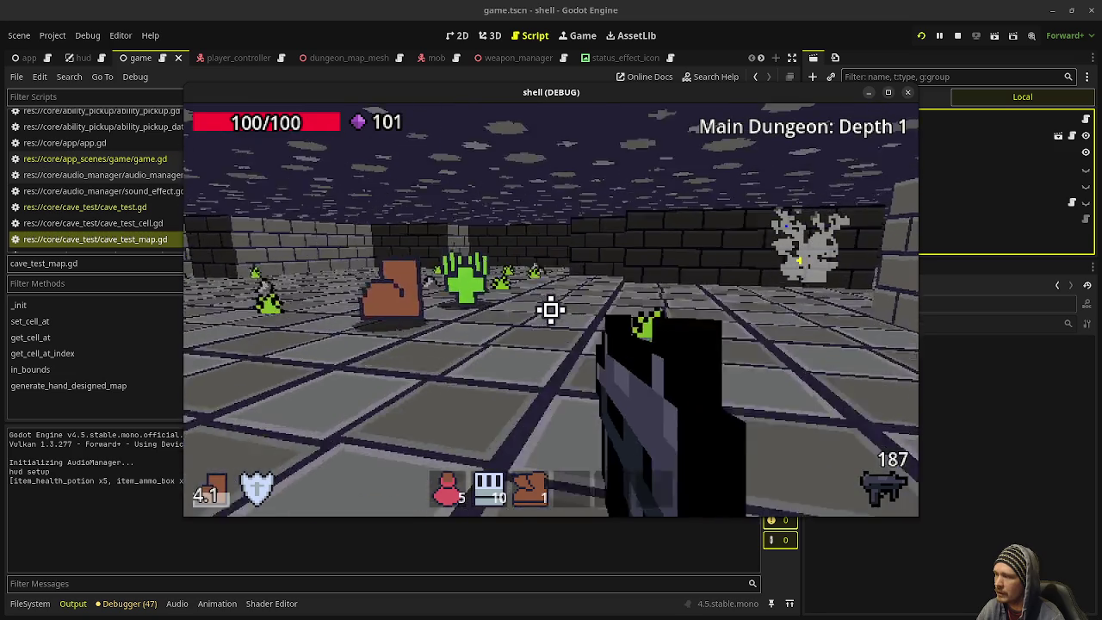
- Fight on through the corridors, refill ammo from boxes, and stop the game at 101 gems
mouse_move(551, 310)
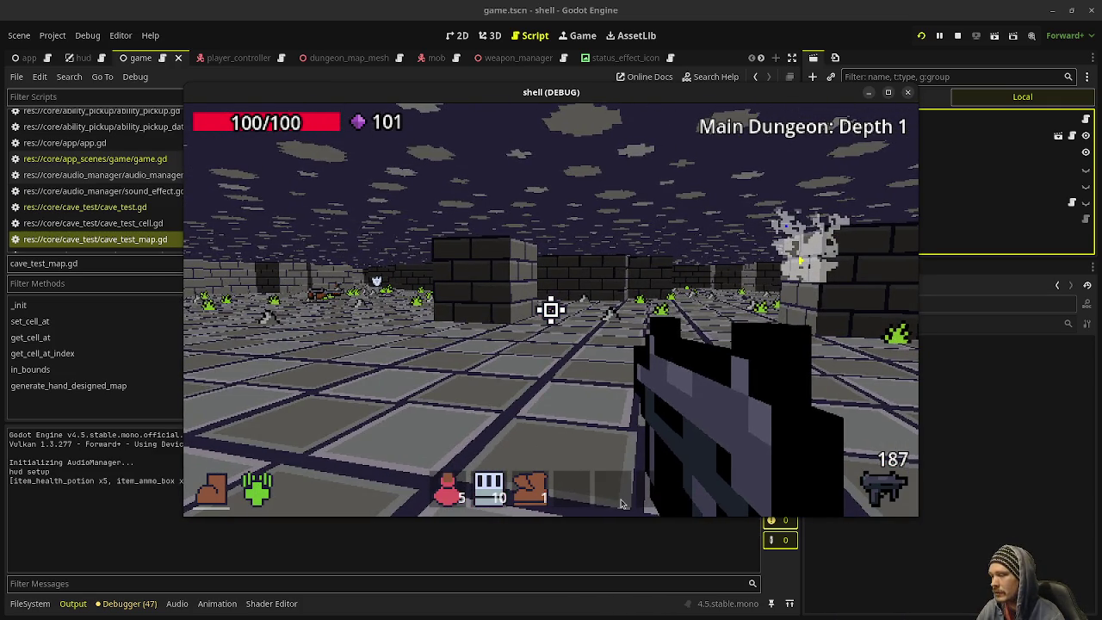
left_click(555, 495)
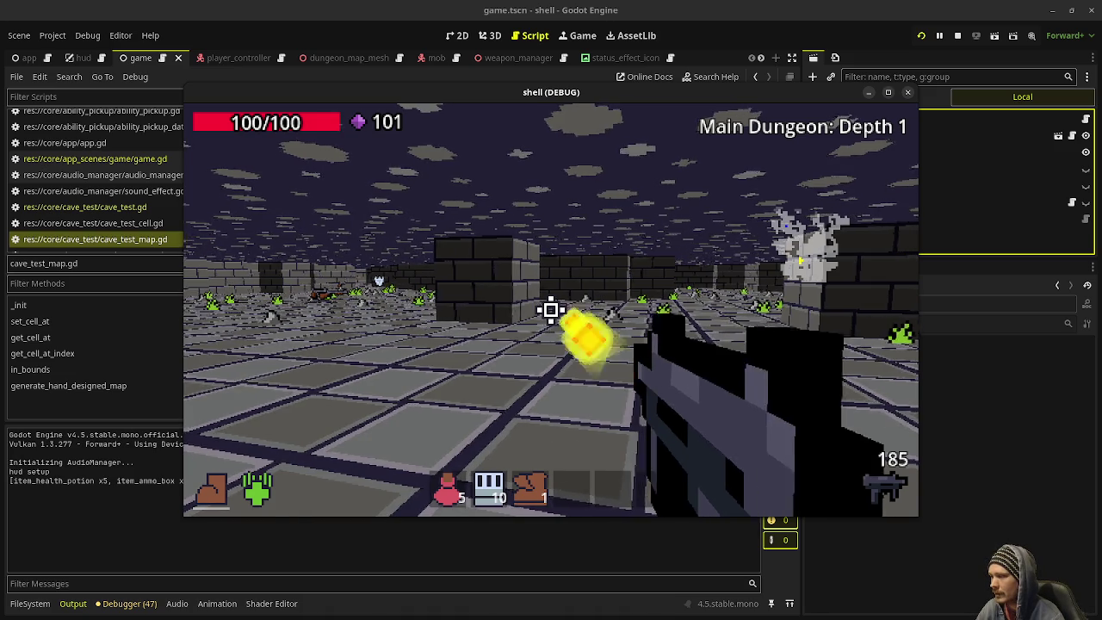
key("w")
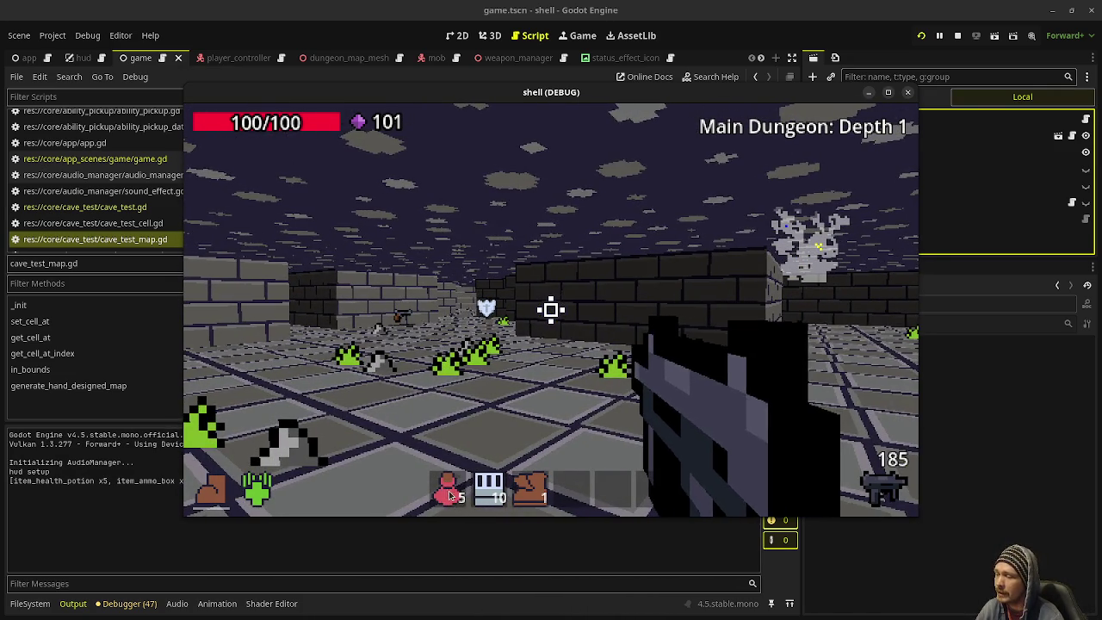
left_click(491, 498)
left_click(491, 498)
left_click(491, 498)
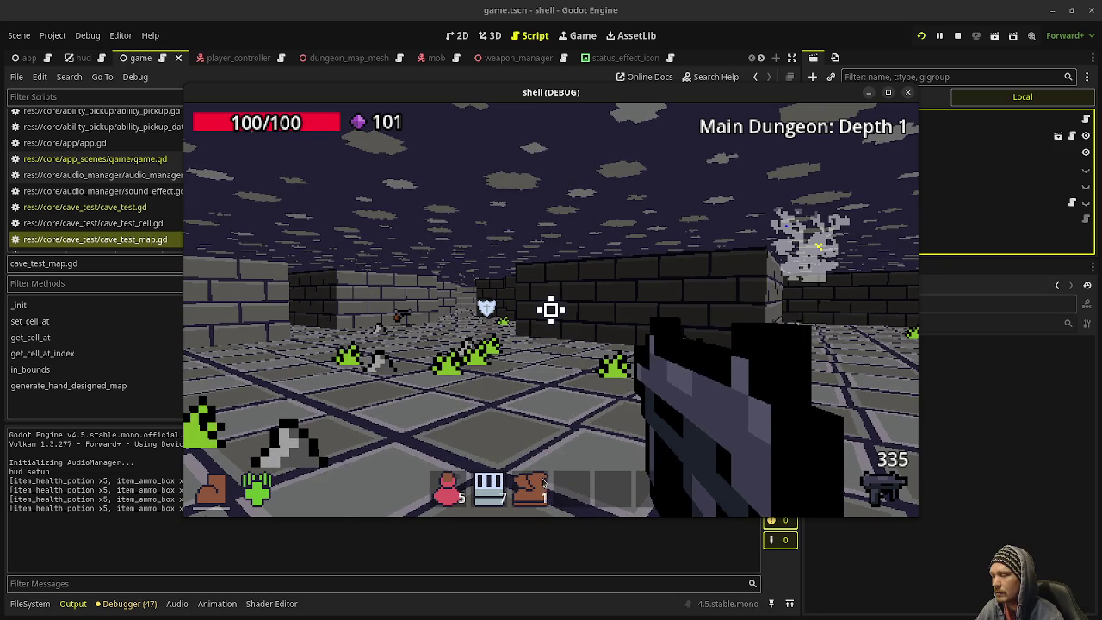
key("a")
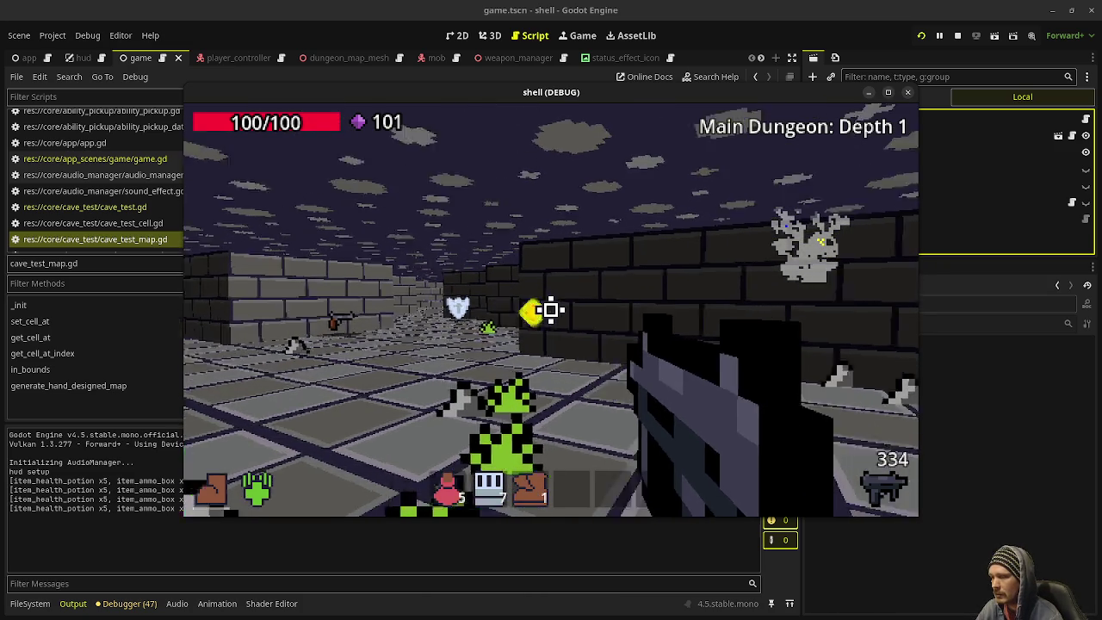
key("w")
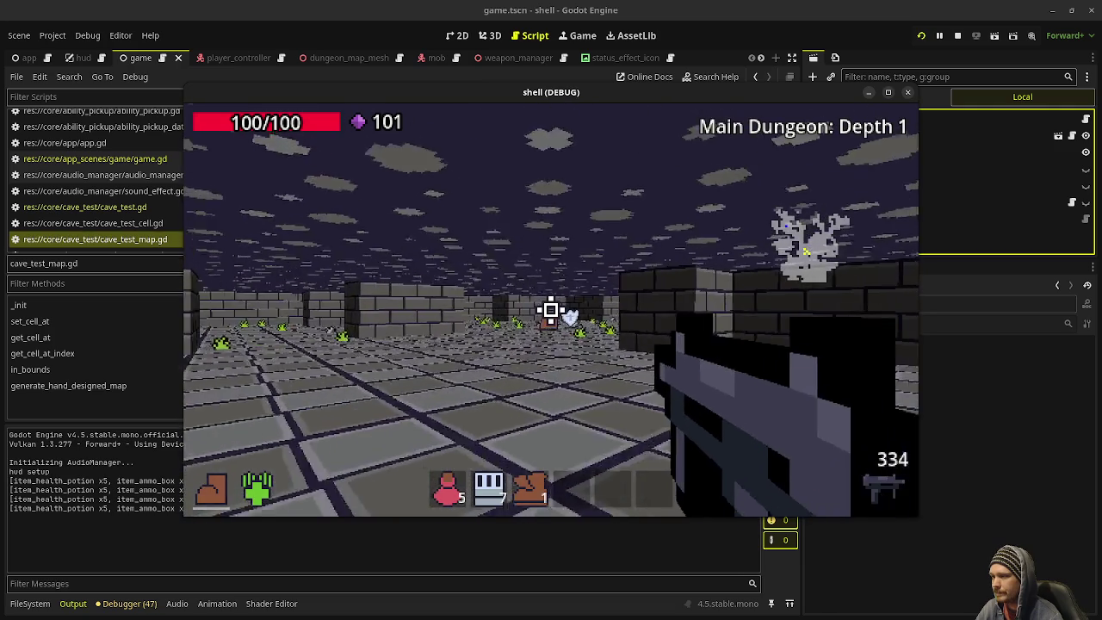
key("w")
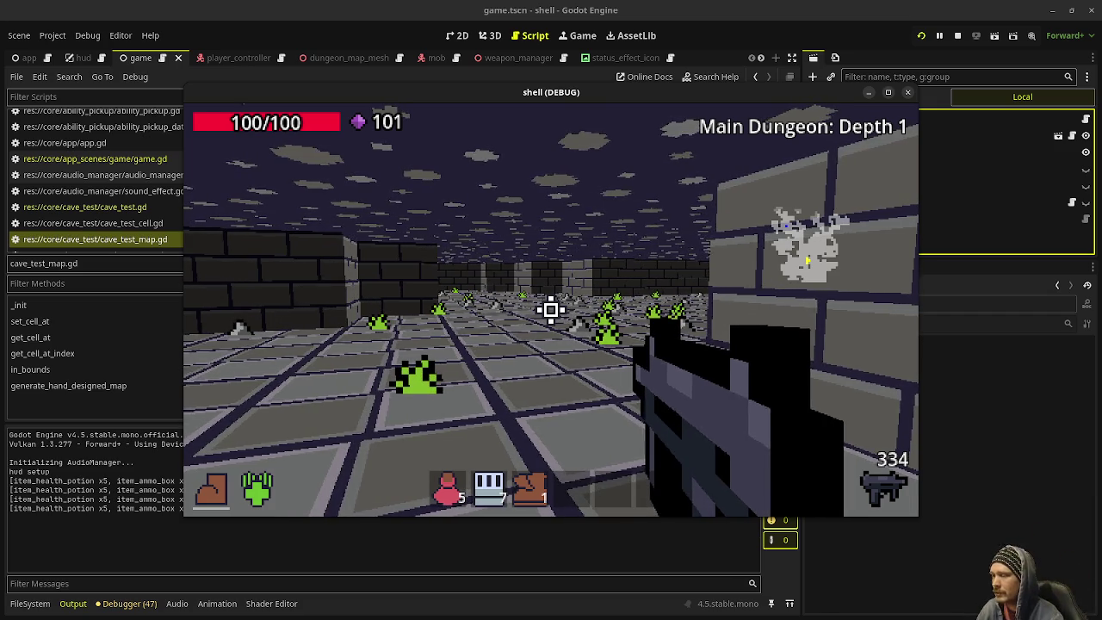
key("w")
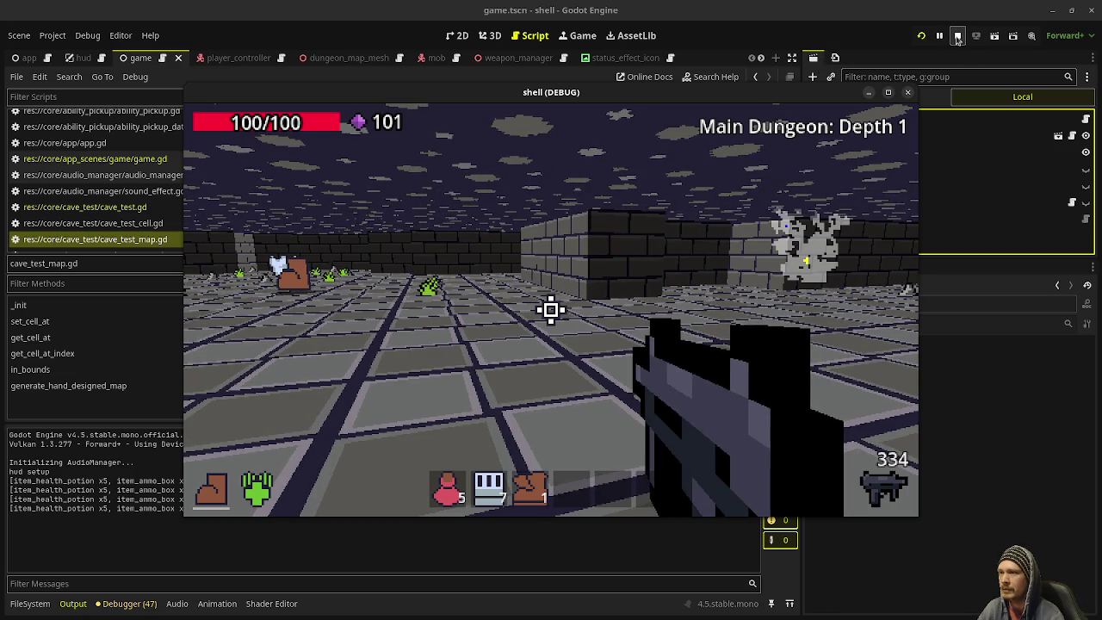
left_click(958, 38)
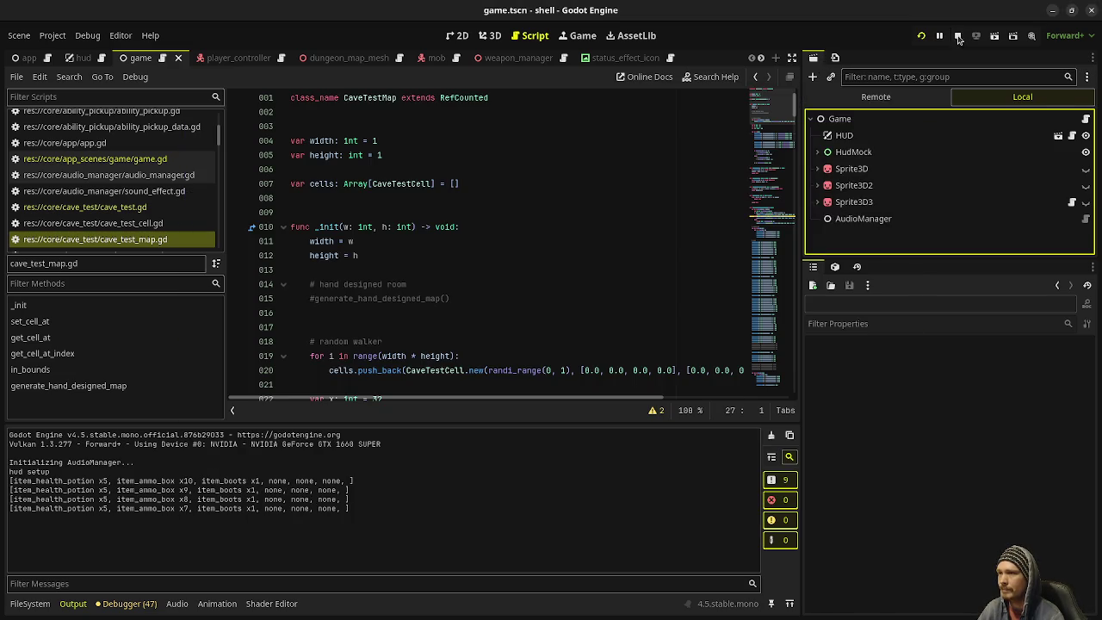
- Run the dungeon again, fire a few shots, stop it, and save the scene
left_click(479, 259)
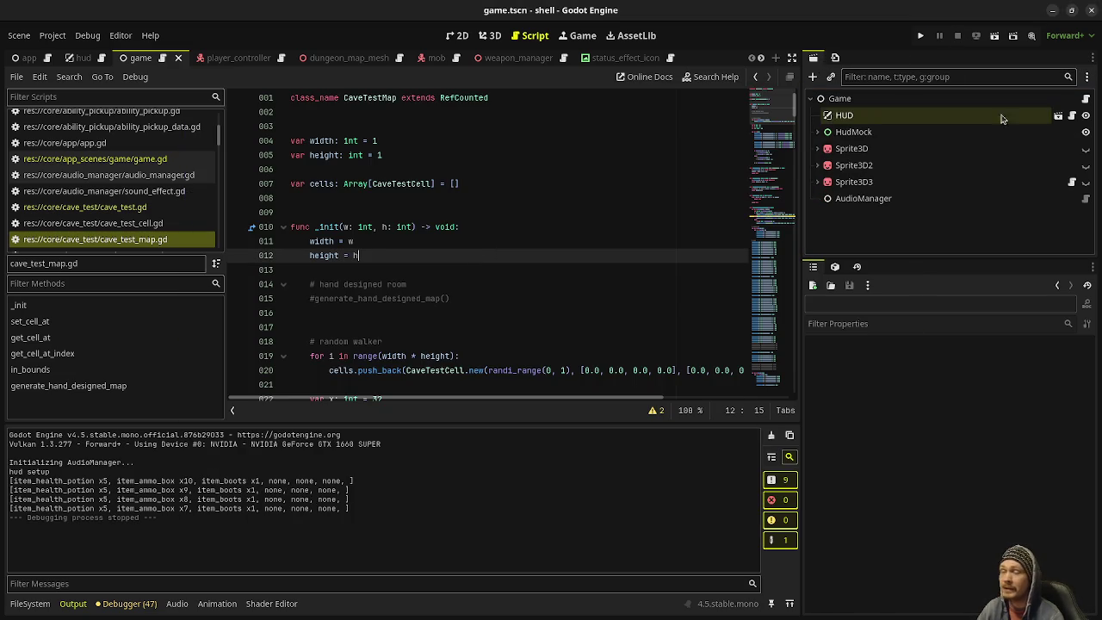
left_click(920, 35)
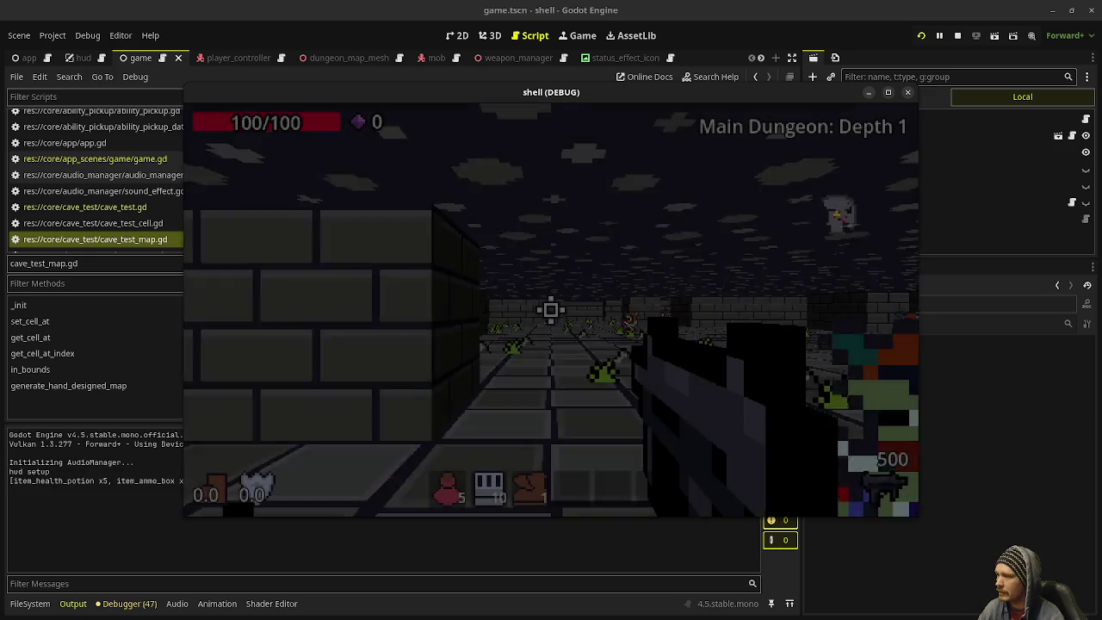
left_click(551, 310)
left_click_drag(551, 310, 552, 308)
left_click(551, 310)
key("F8")
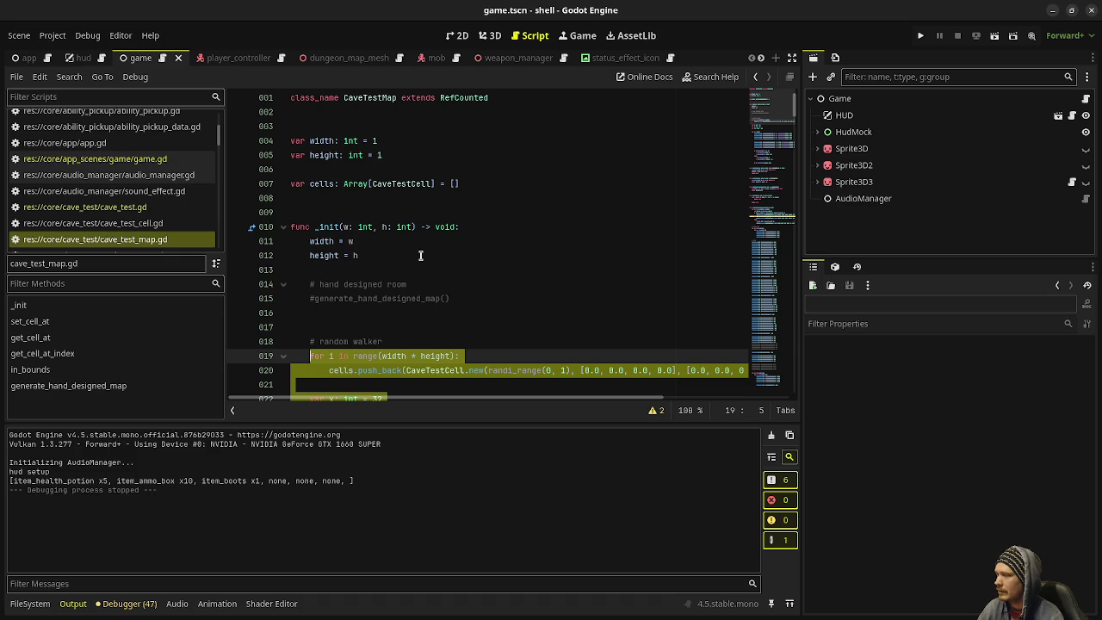
- In game.gd, undo two recent edits, select the Game node and open the child-scene picker
left_click(179, 155)
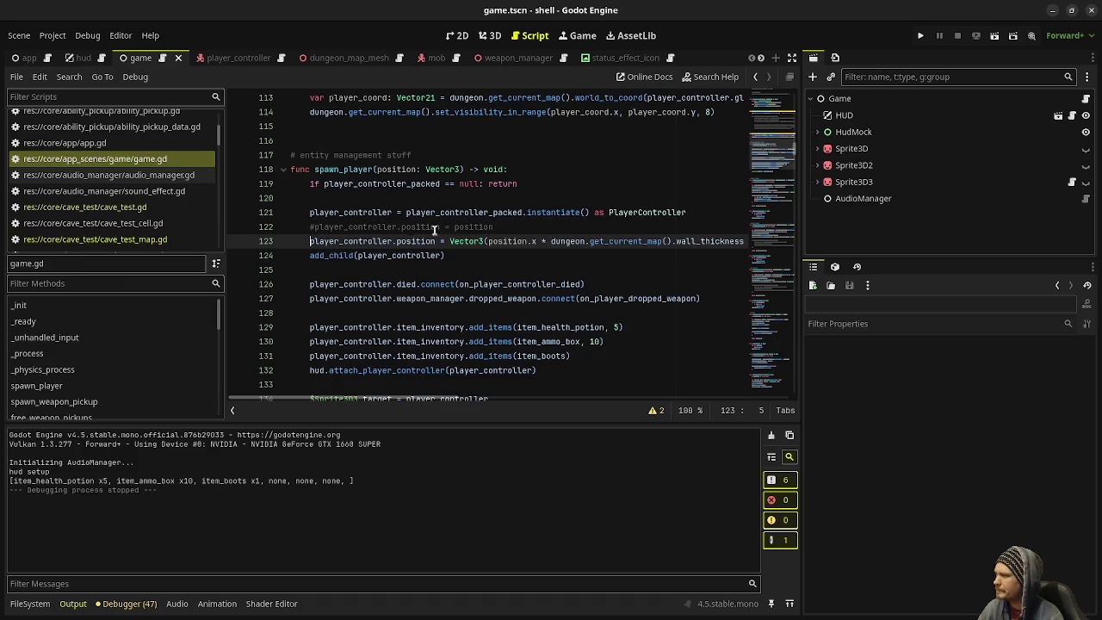
key("ctrl+z")
key("ctrl+z")
key("ctrl+z")
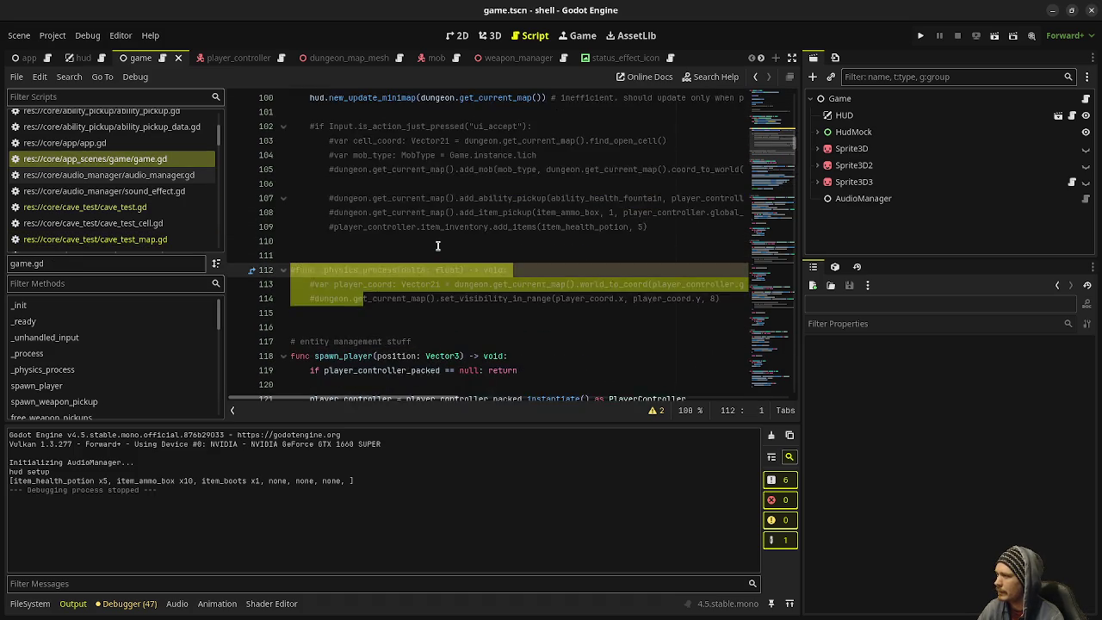
key("ctrl+z")
key("ctrl+z")
key("ctrl+z")
left_click(839, 98)
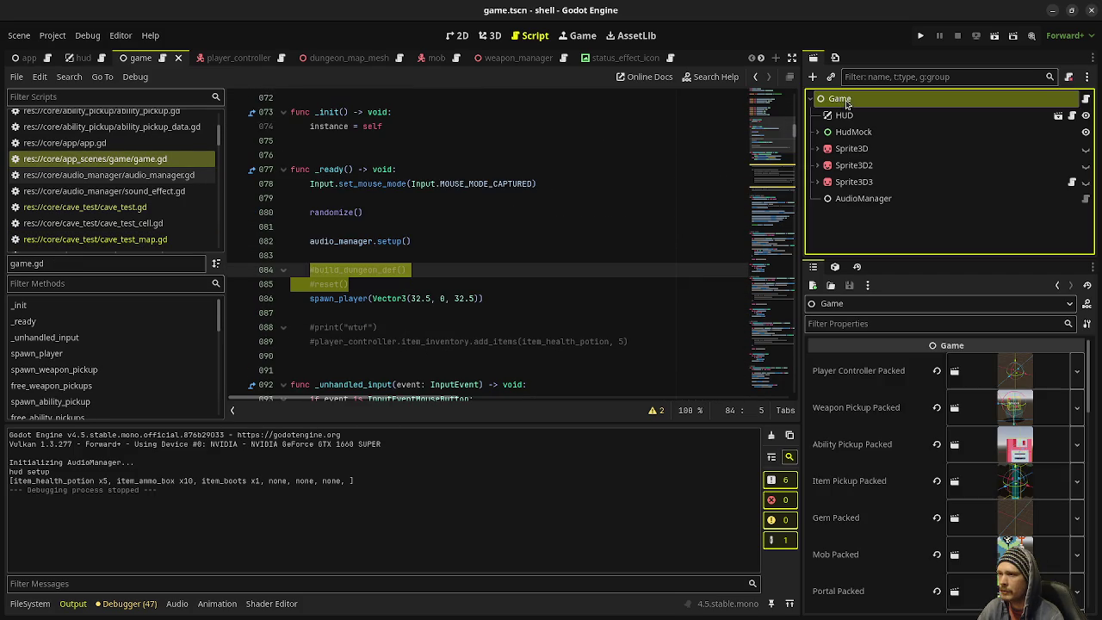
key("ctrl+shift+o")
- Add cave_test.tscn as a child of Game via the 'cave' search, then run the project
type("cave")
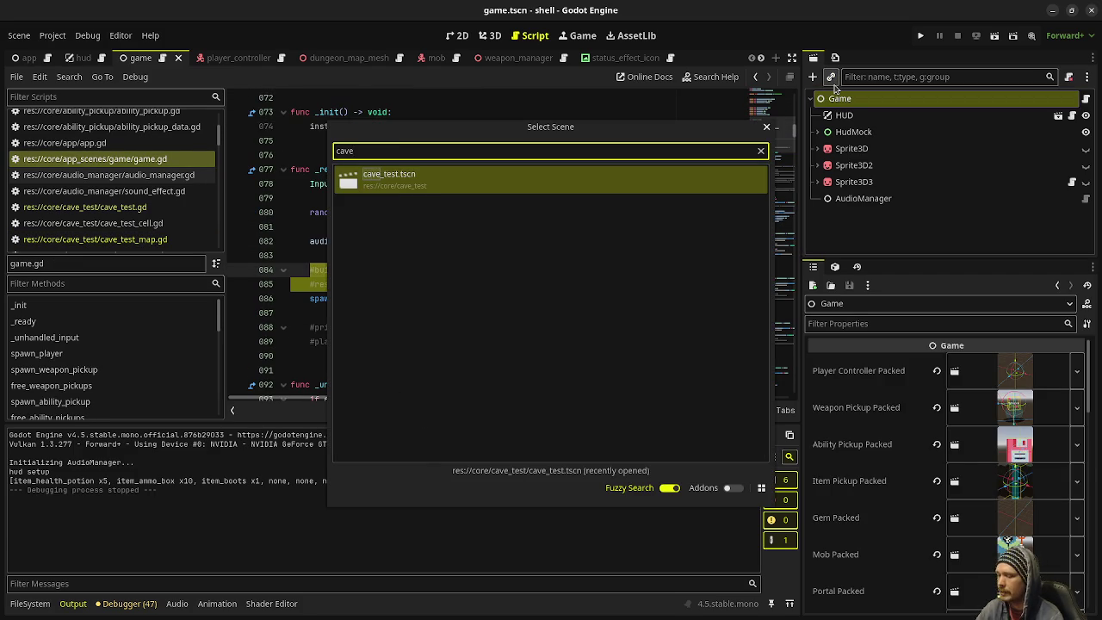
key("Return")
key("F5")
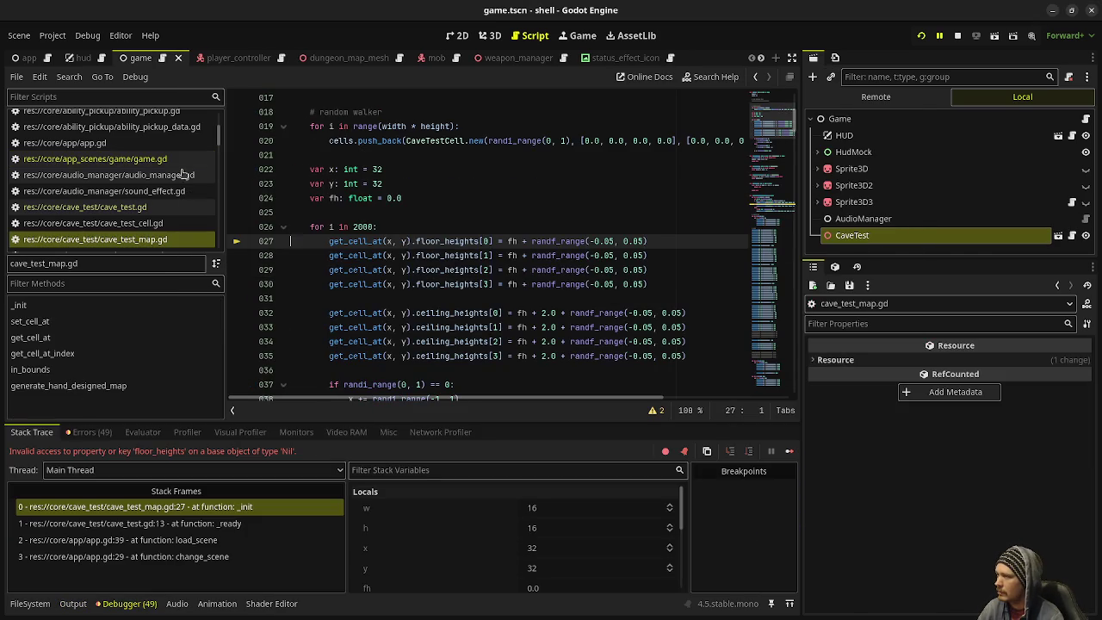
- Change cave_test.gd to CaveTestMap.new(64, 64), save, and run again
left_click(95, 159)
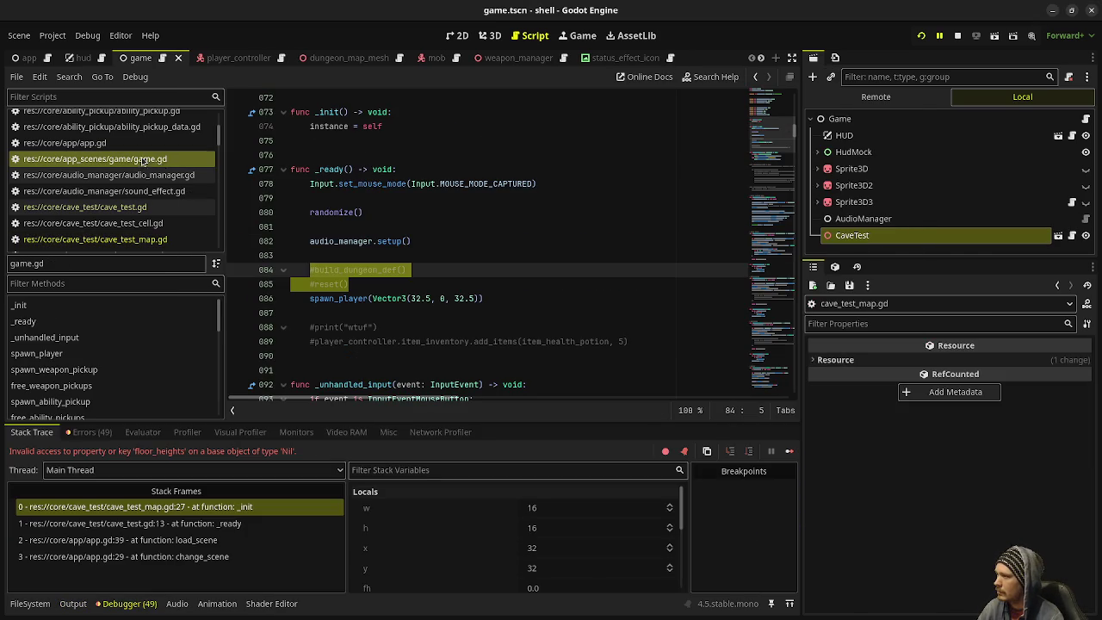
left_click(137, 210)
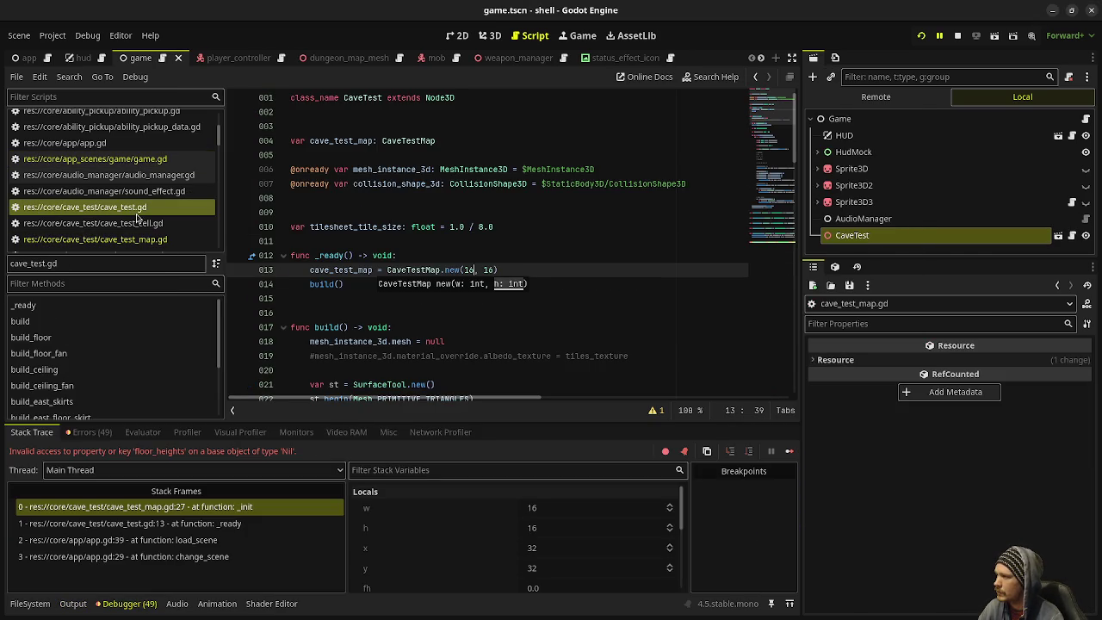
left_click(465, 269)
key("BackSpace")
type("64")
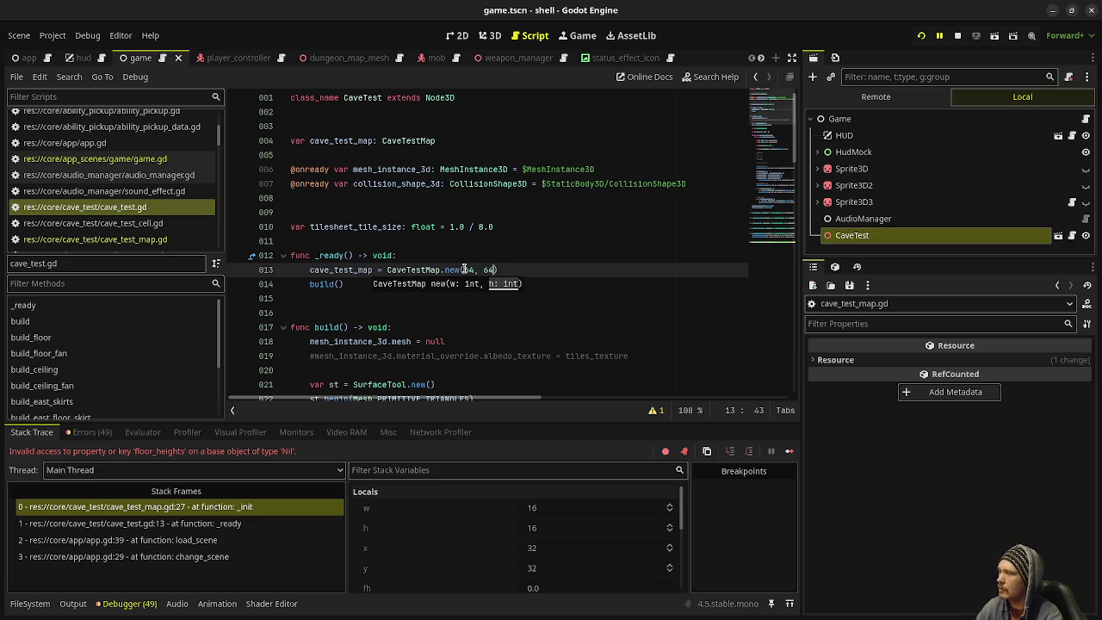
key("ctrl+s")
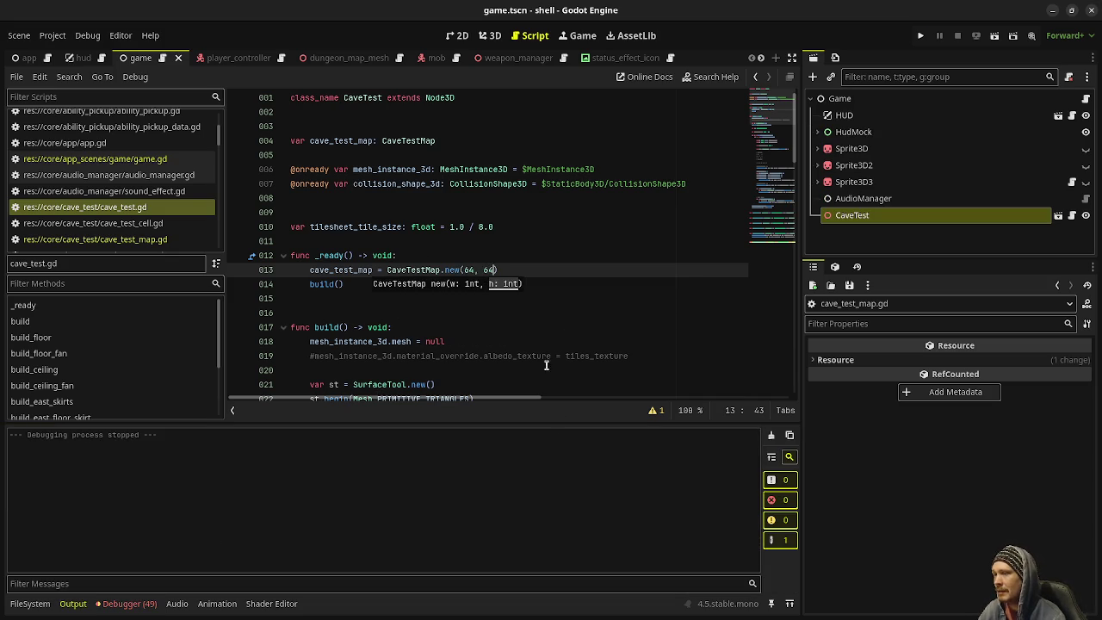
key("F5")
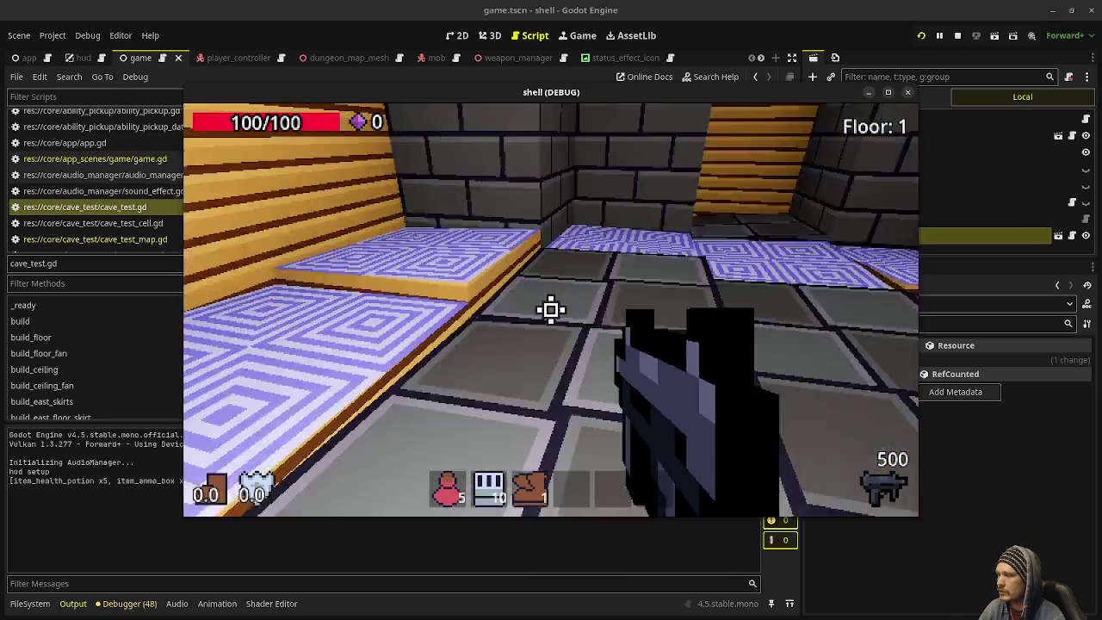
- Walk through the brick corridor into the tiled room, then open the cave_test scene
key("w")
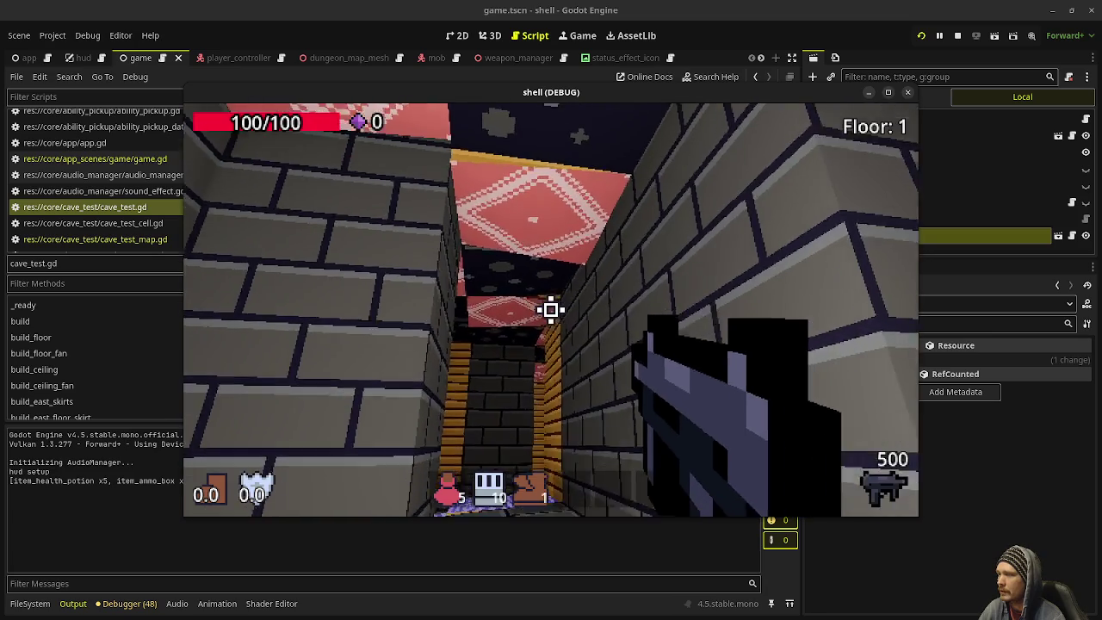
key("w")
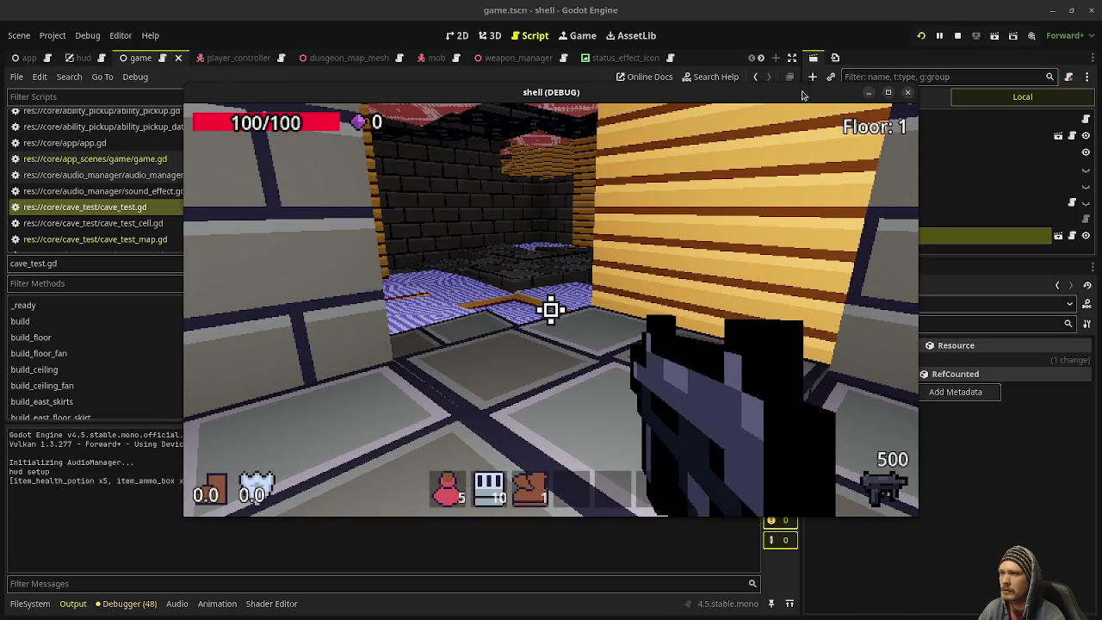
left_click_drag(800, 94, 617, 120)
scroll(631, 58, "down", 5)
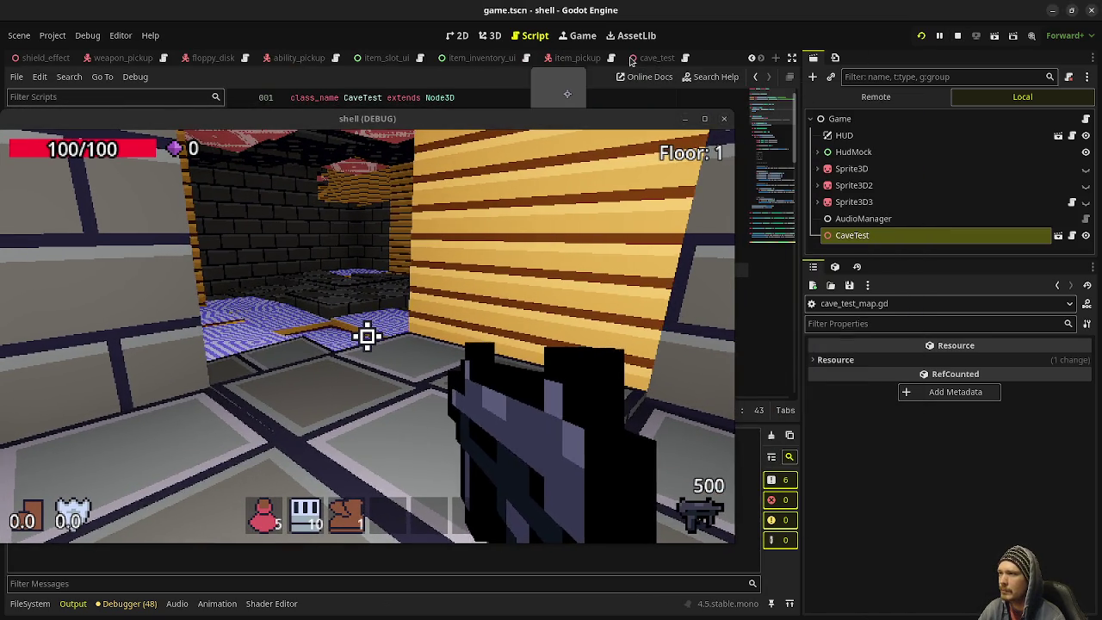
left_click(654, 58)
left_click(871, 136)
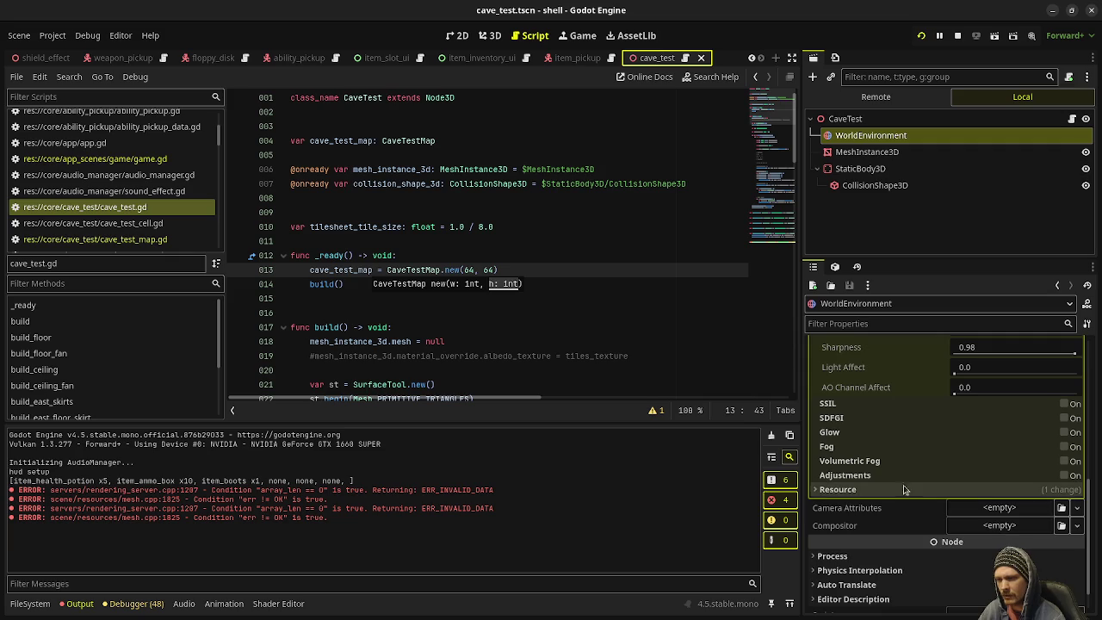
- Enable fog and reset the ambient light to Background source with its default colour
scroll(913, 489, "up", 1)
left_click(1066, 481)
scroll(974, 452, "up", 10)
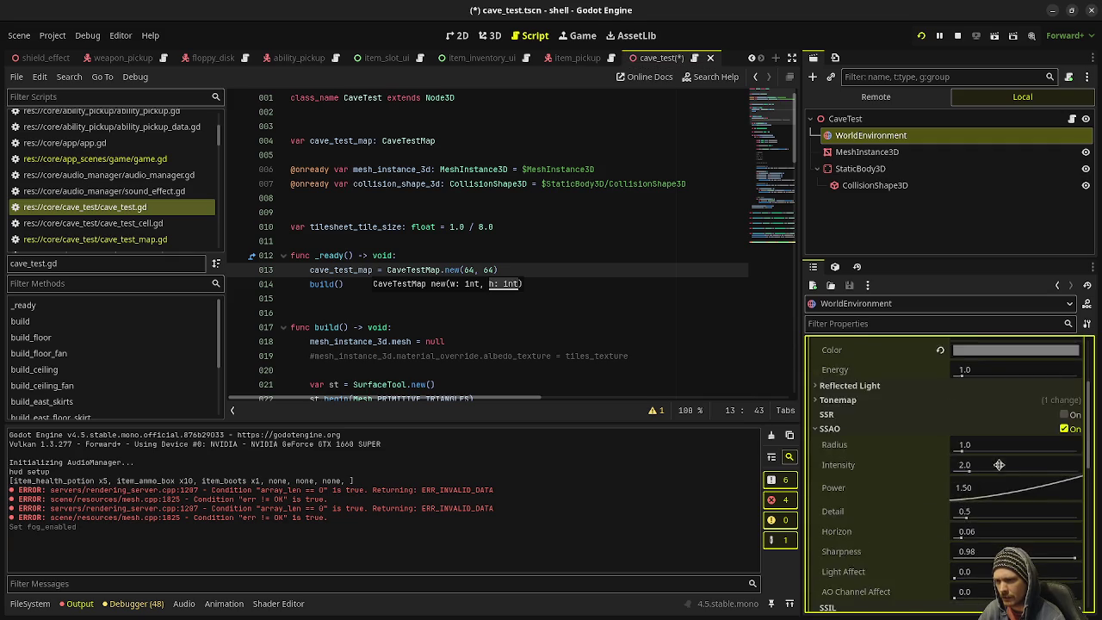
left_click(941, 434)
left_click(940, 452)
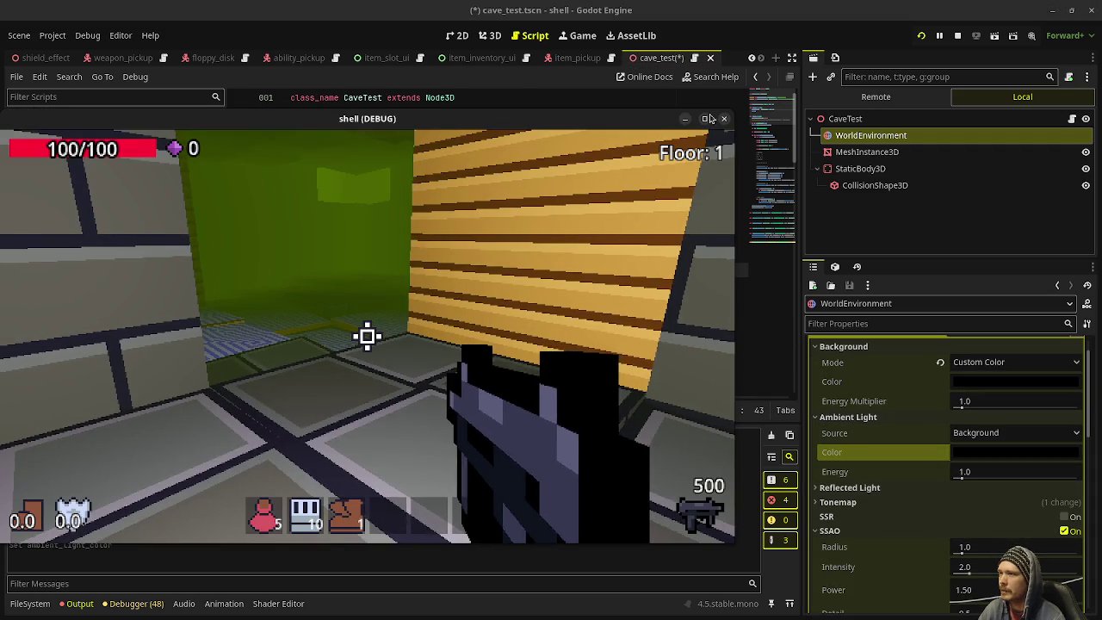
- Maximize the game, walk through the brick, yellow and green cave rooms, then stop it
left_click(705, 120)
key("w")
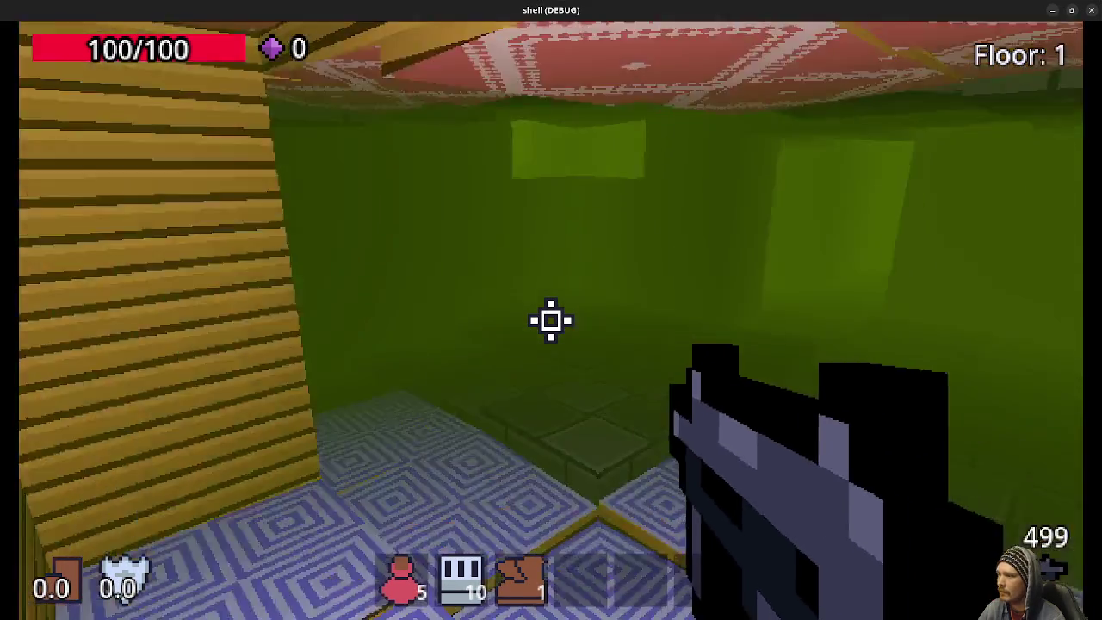
key("w")
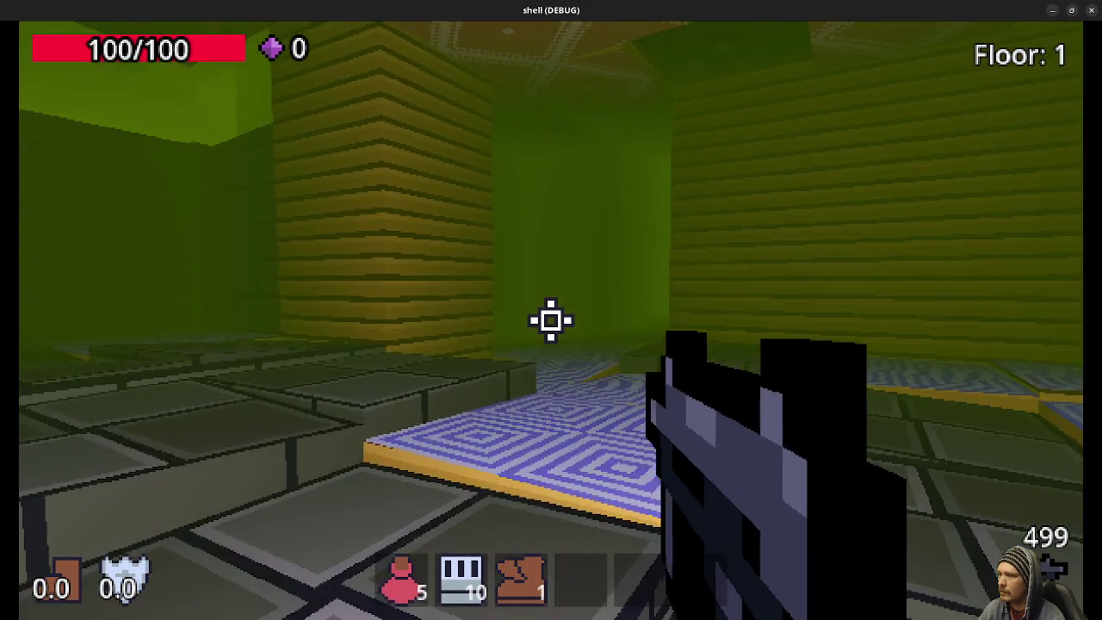
key("w")
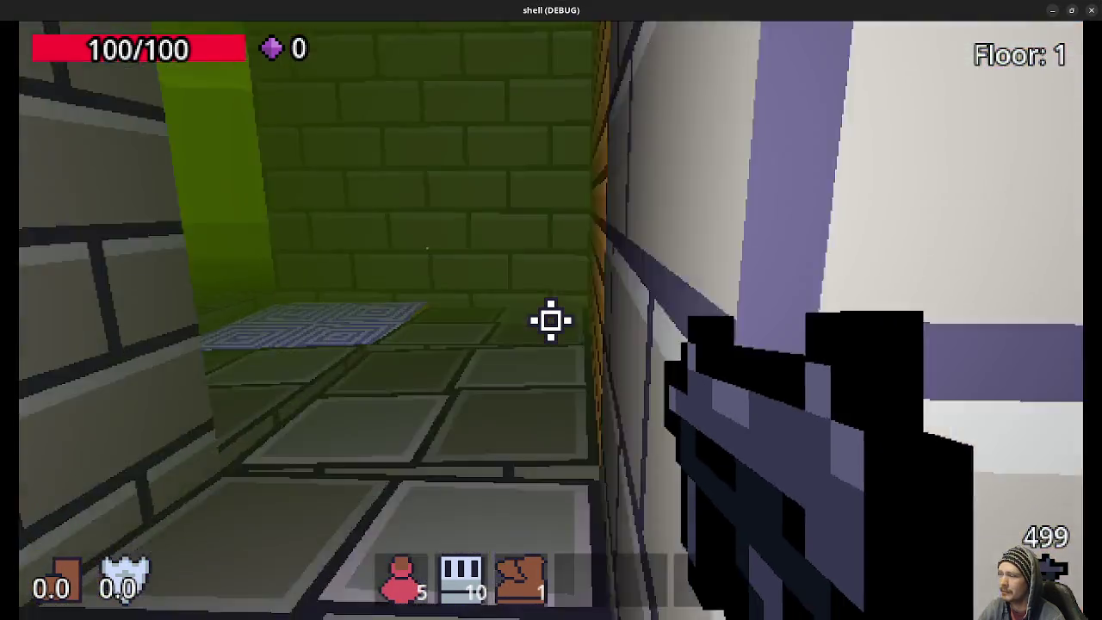
key("w")
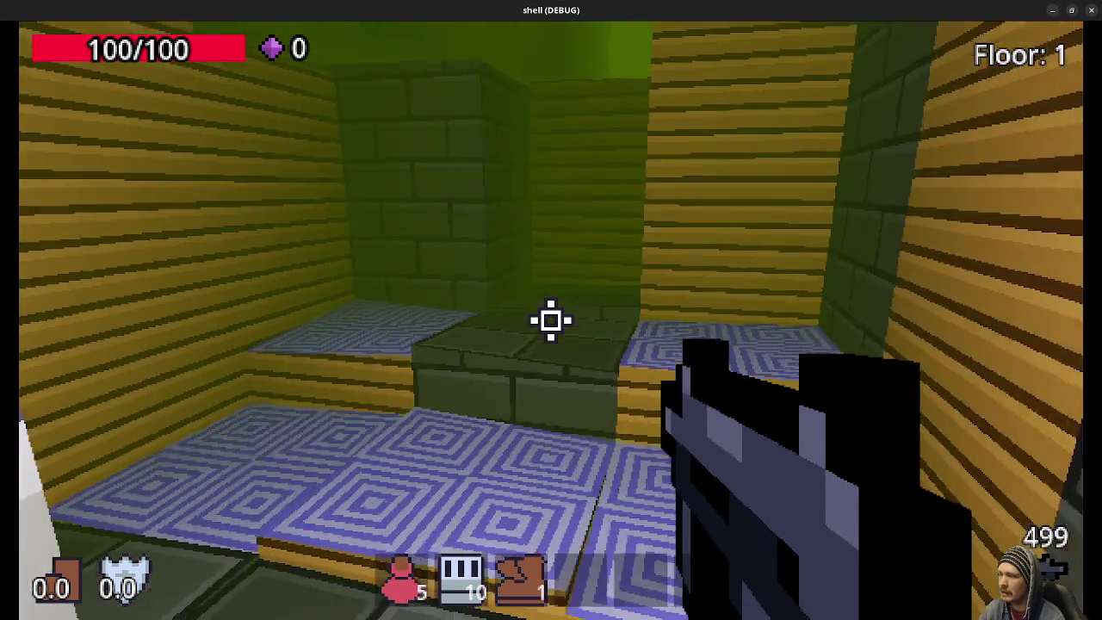
key("w")
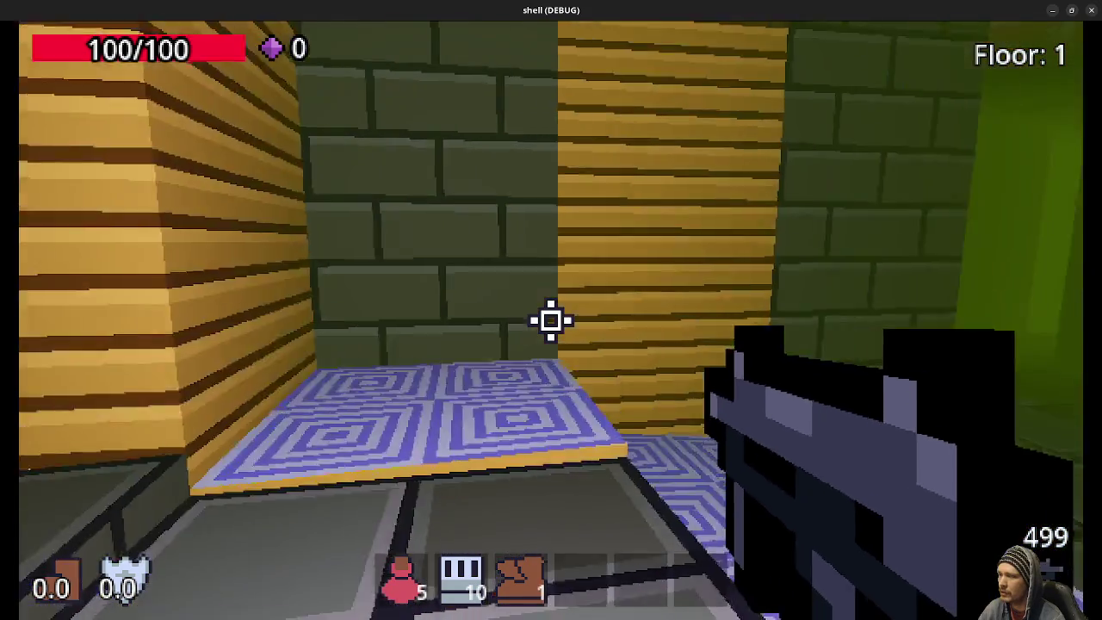
key("w")
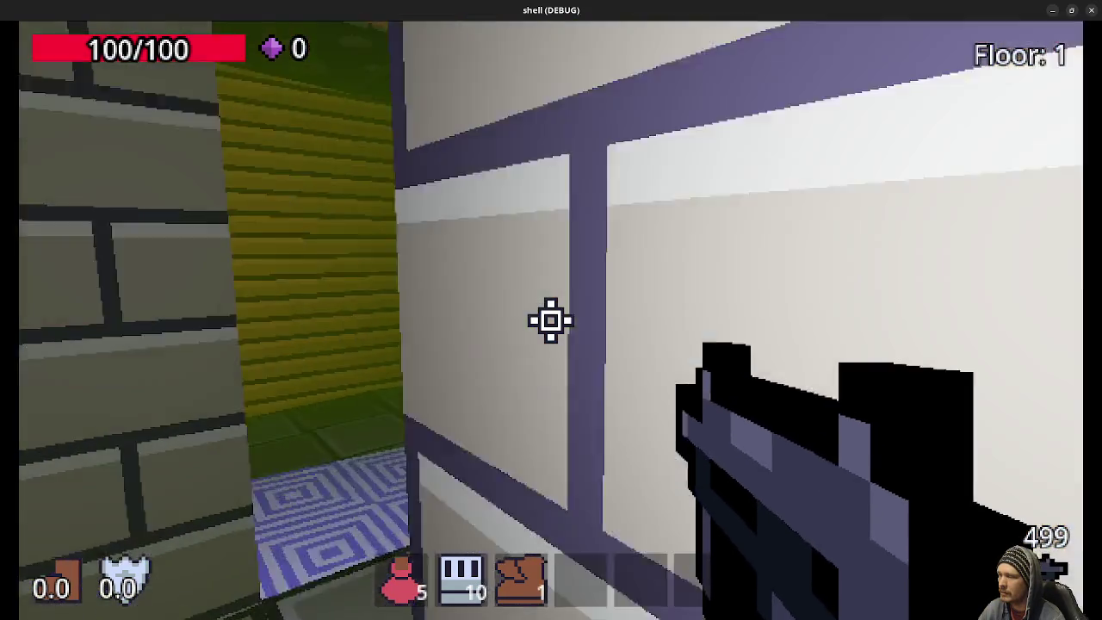
key("w")
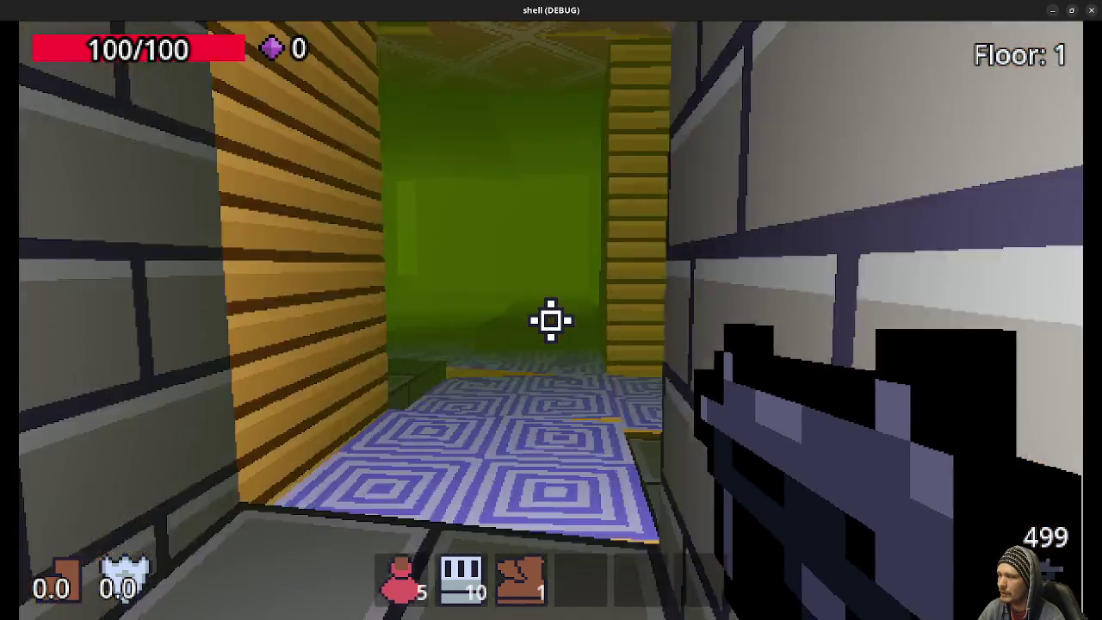
key("w")
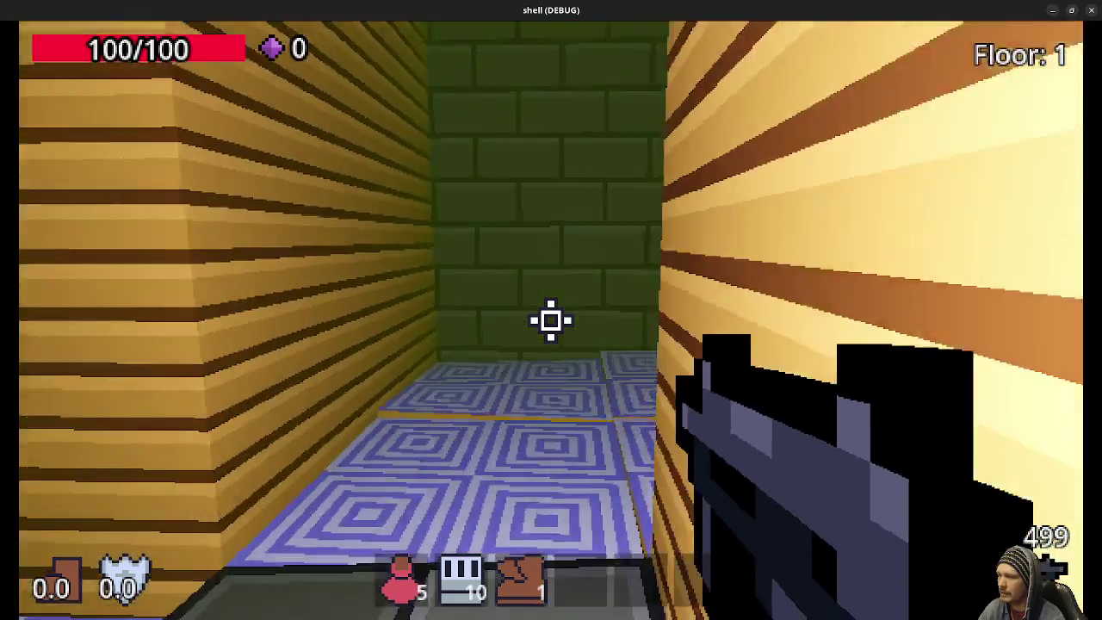
key("w")
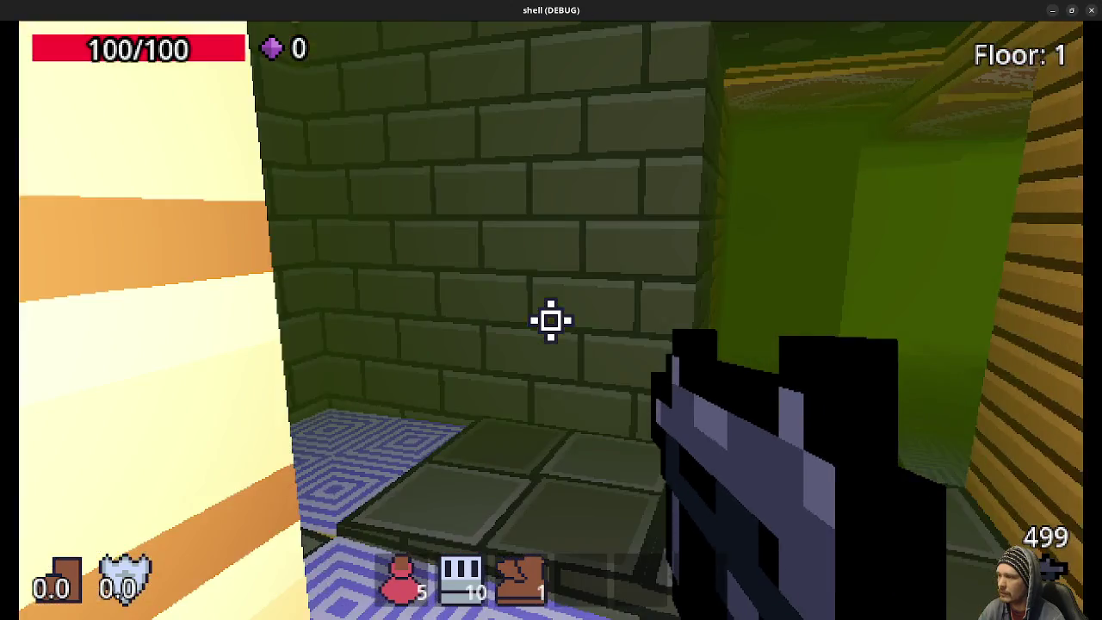
key("w")
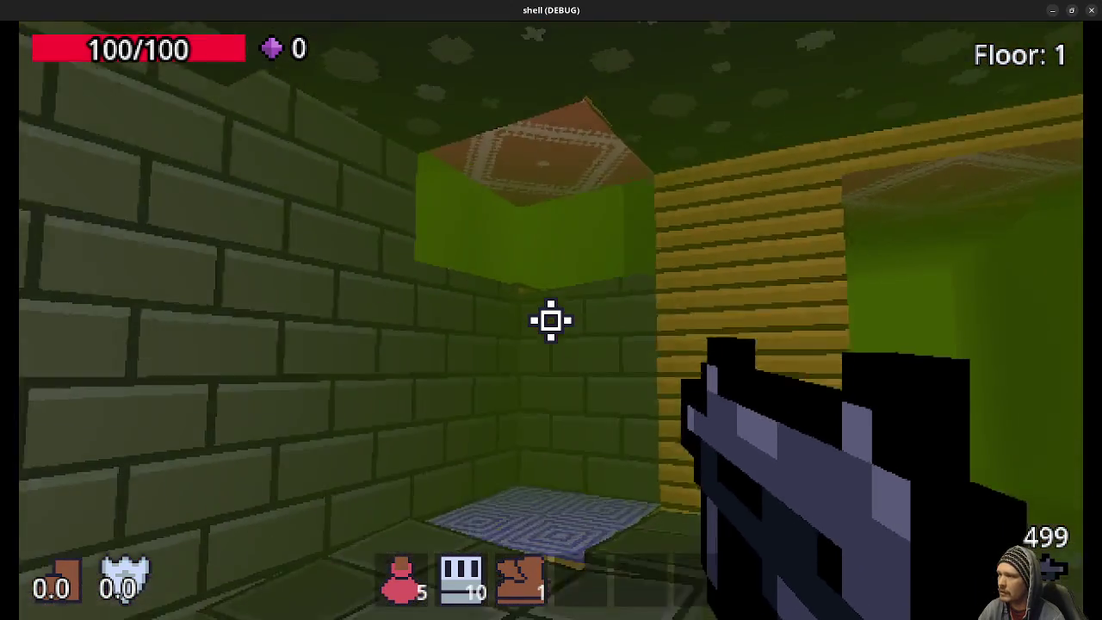
key("w")
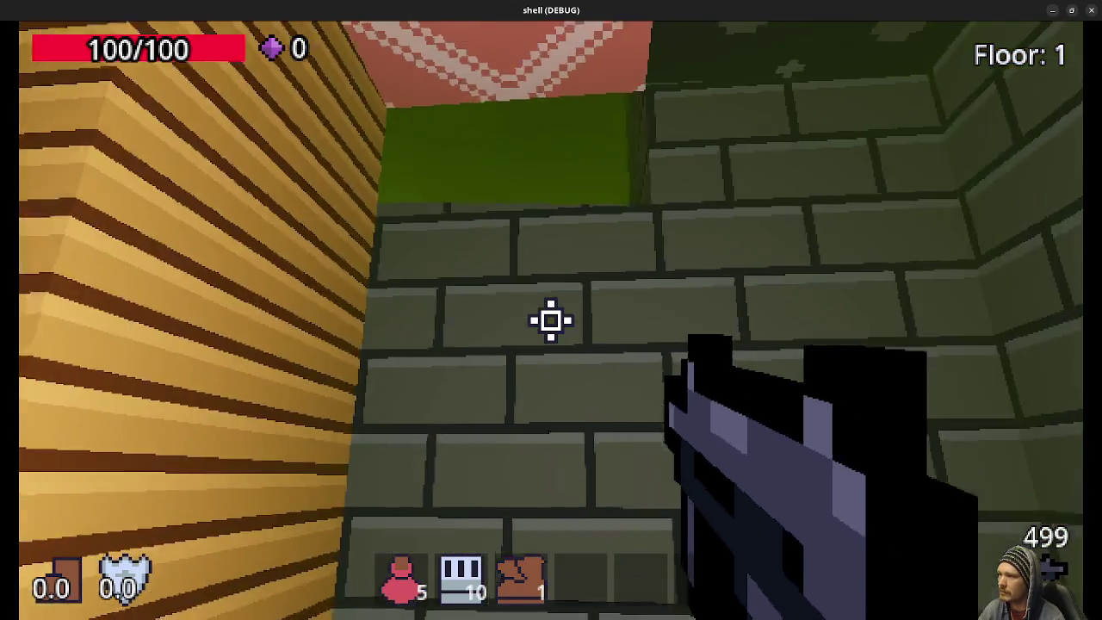
key("w")
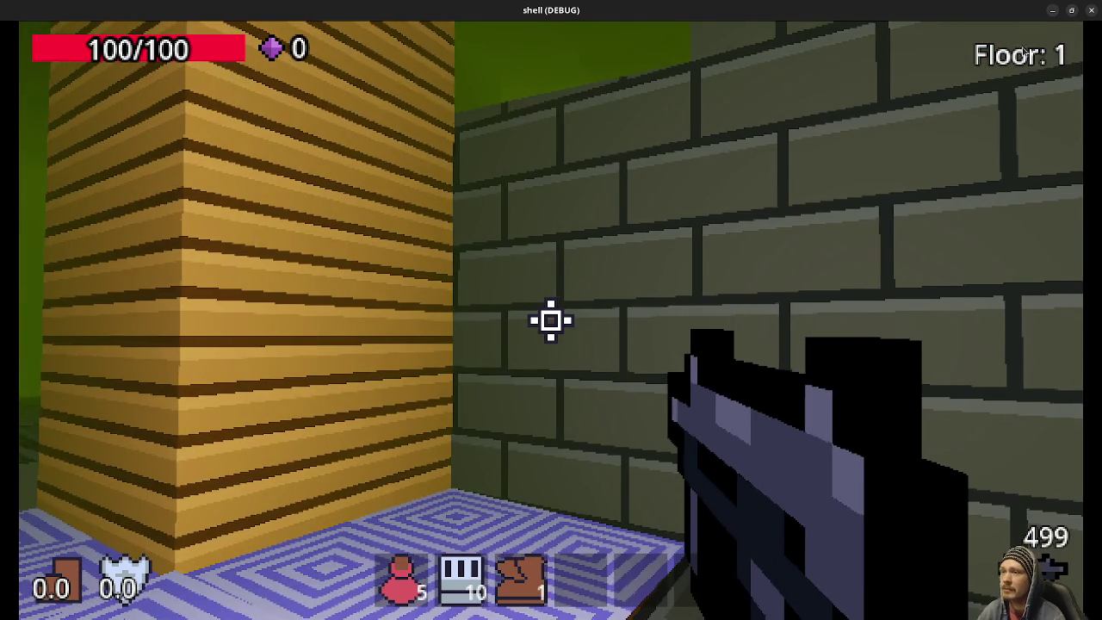
left_click(1055, 15)
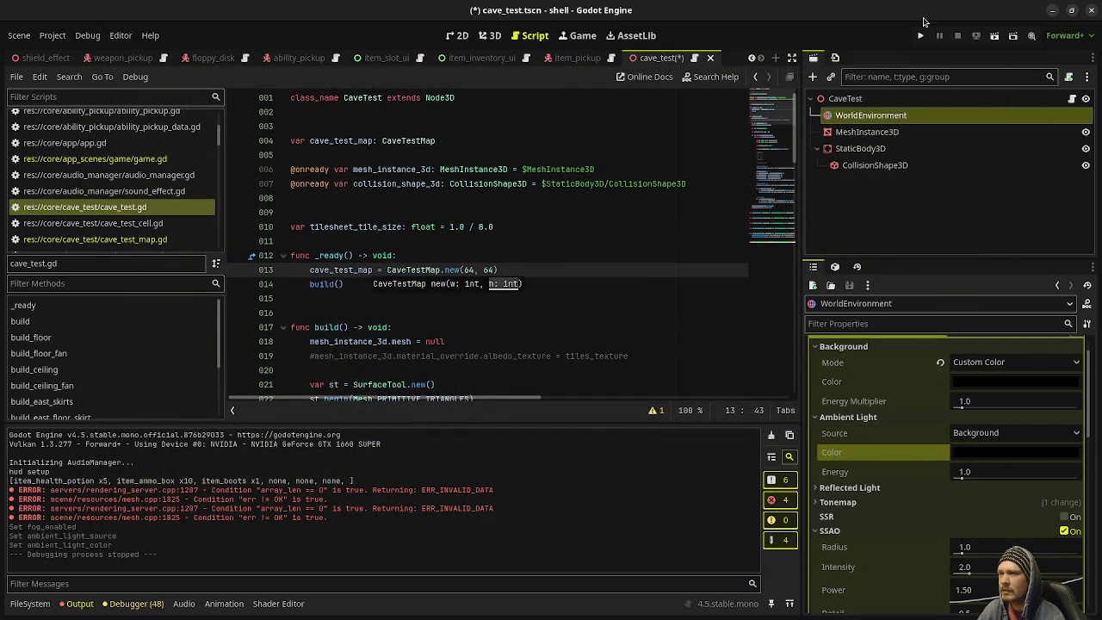
- Run the cave test, stop it, and launch it once more
left_click(924, 39)
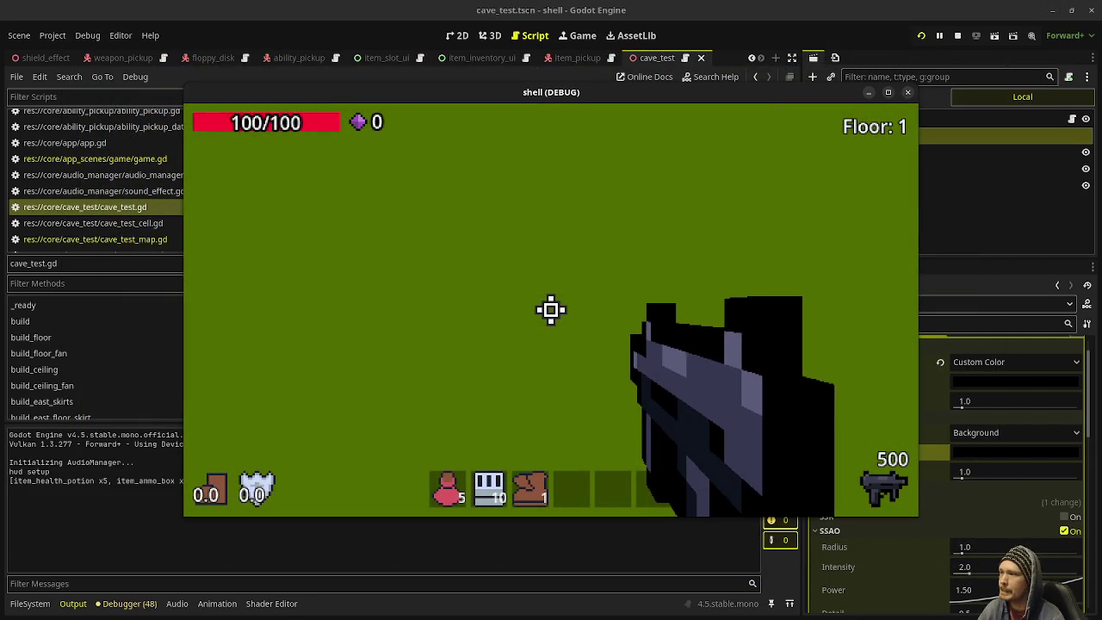
left_click(907, 92)
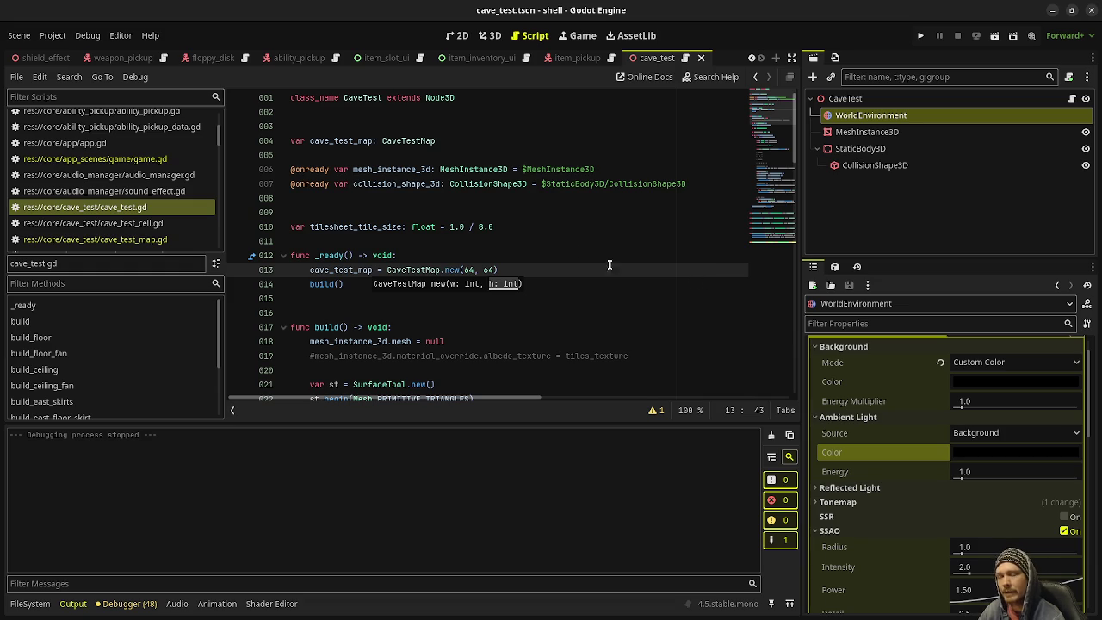
left_click(919, 34)
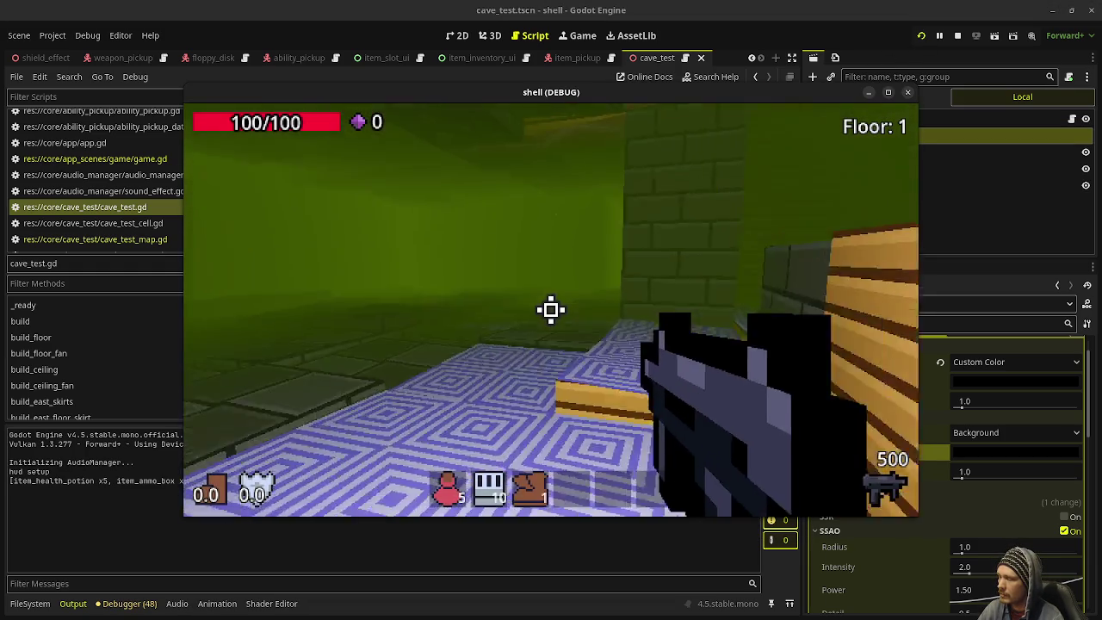
- Walk across the green rooms onto the patterned tiles and wooden ledges, then exit the game
key("w")
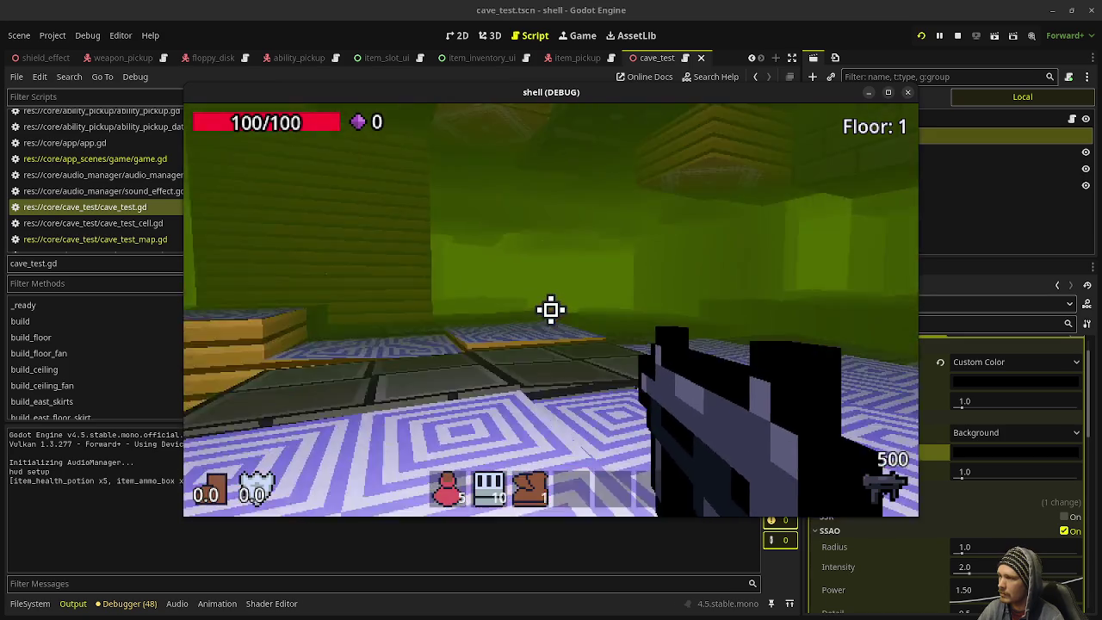
key("w")
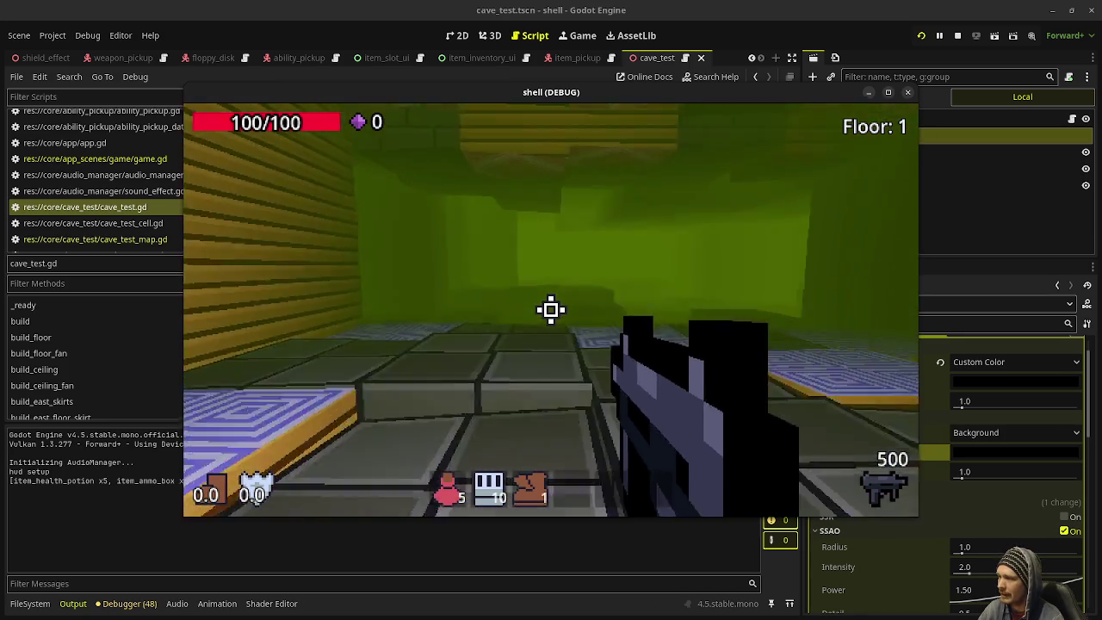
key("w")
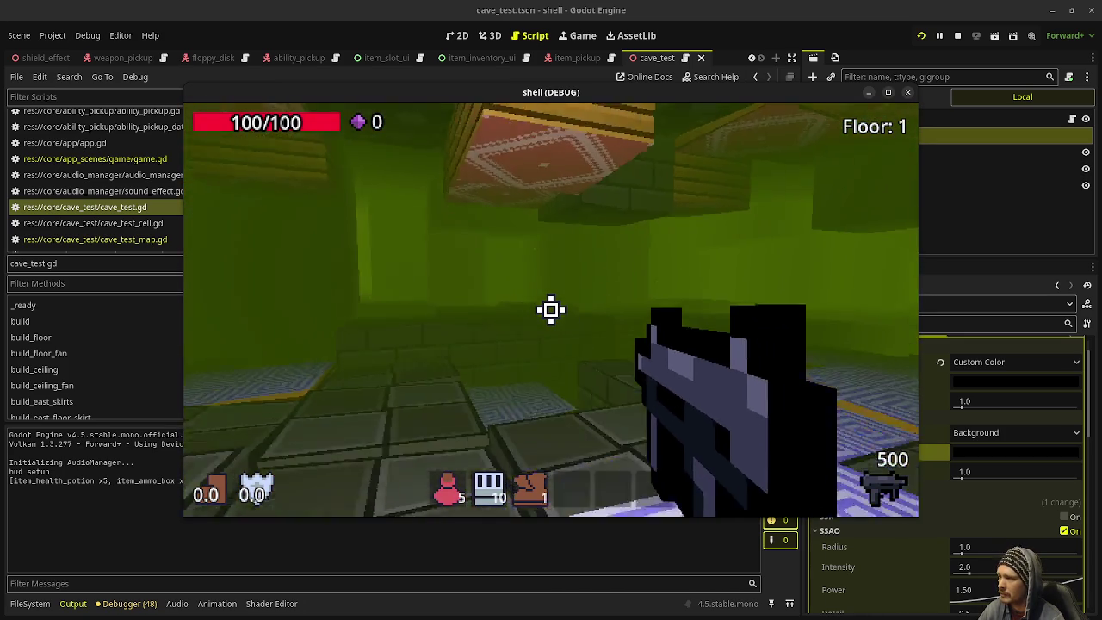
key("w")
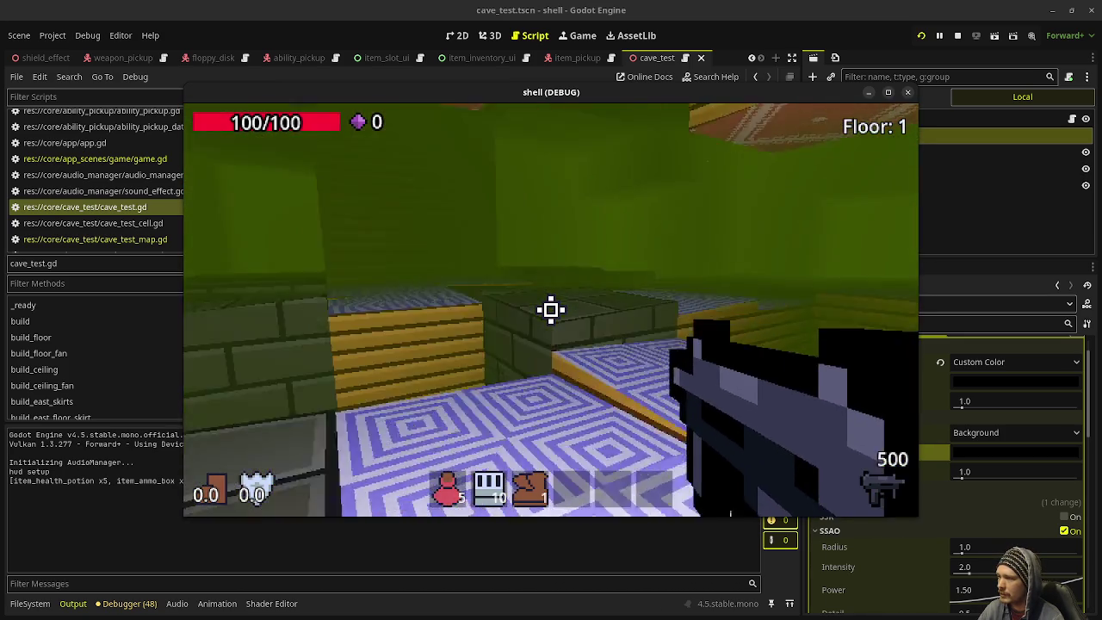
key("w")
key("w")
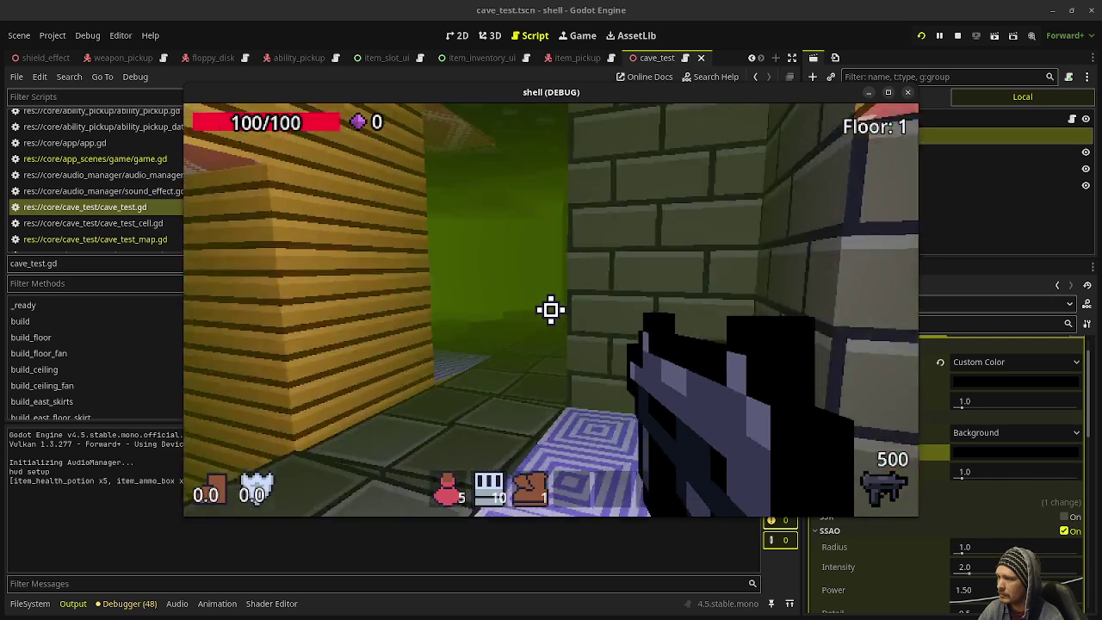
key("w")
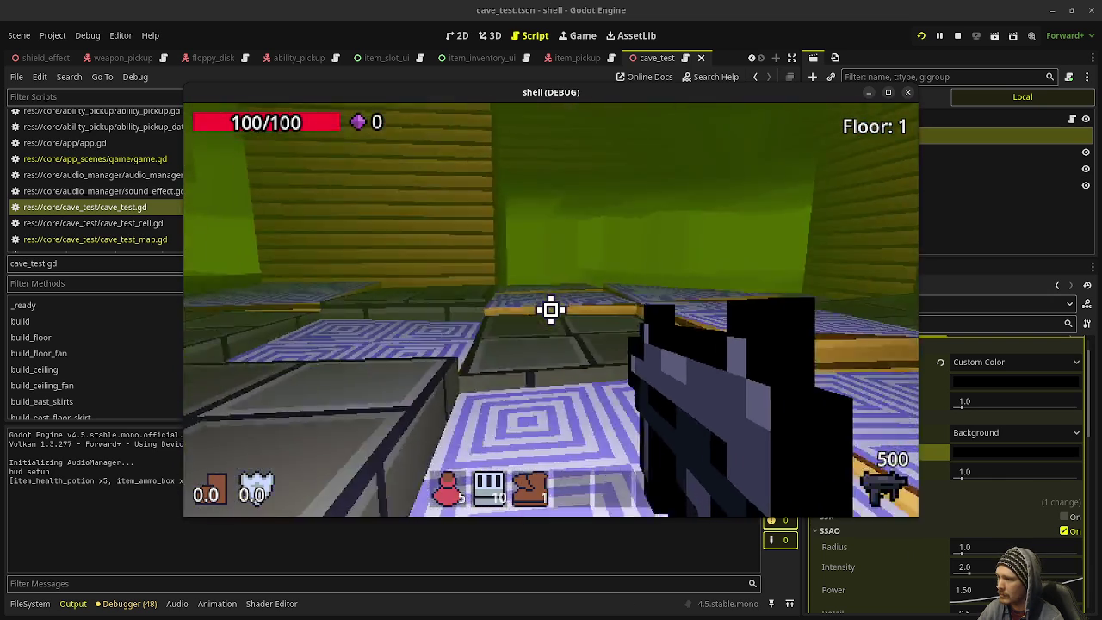
key("w")
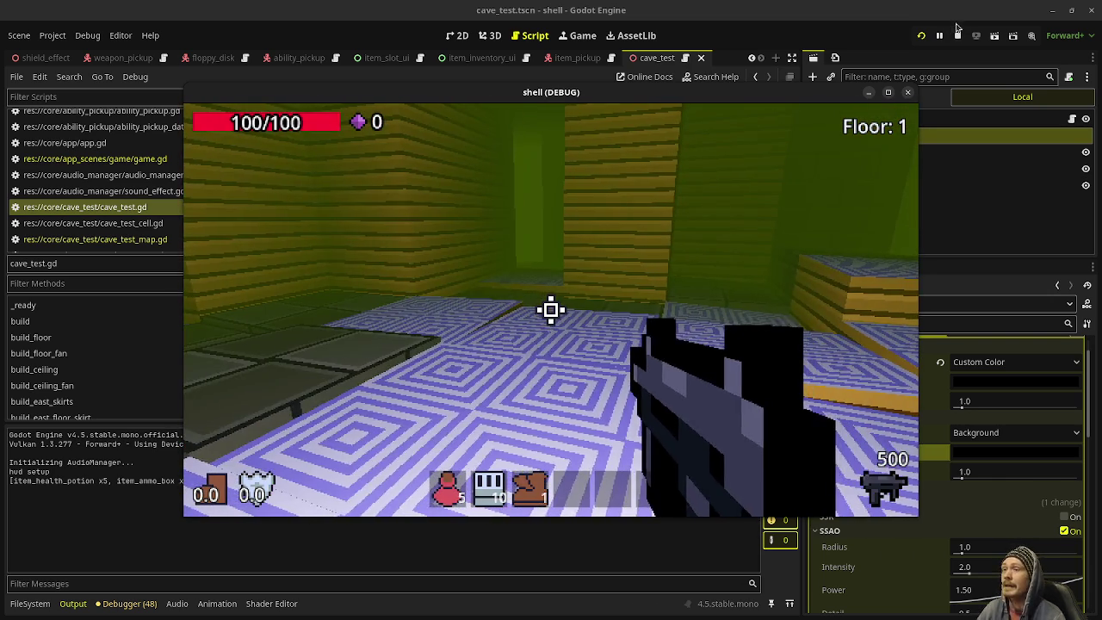
key("Escape")
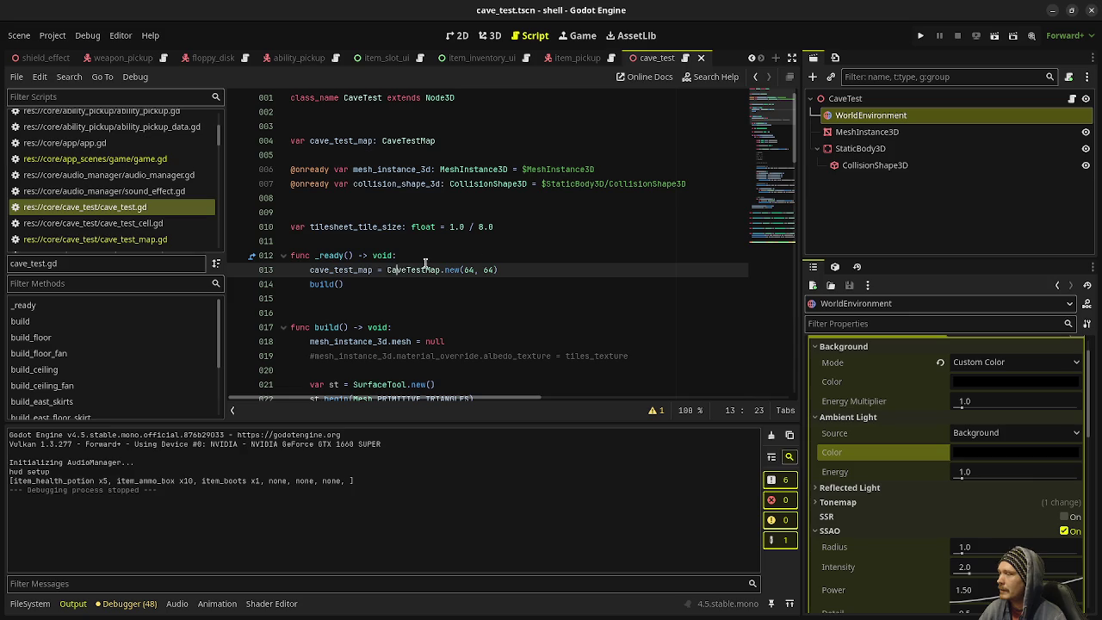
- Change the cave test map from CaveTestMap.new(64, 64) to new(16, 16) and save
key("End")
key("BackSpace")
key("BackSpace")
key("BackSpace")
type("16, 16)")
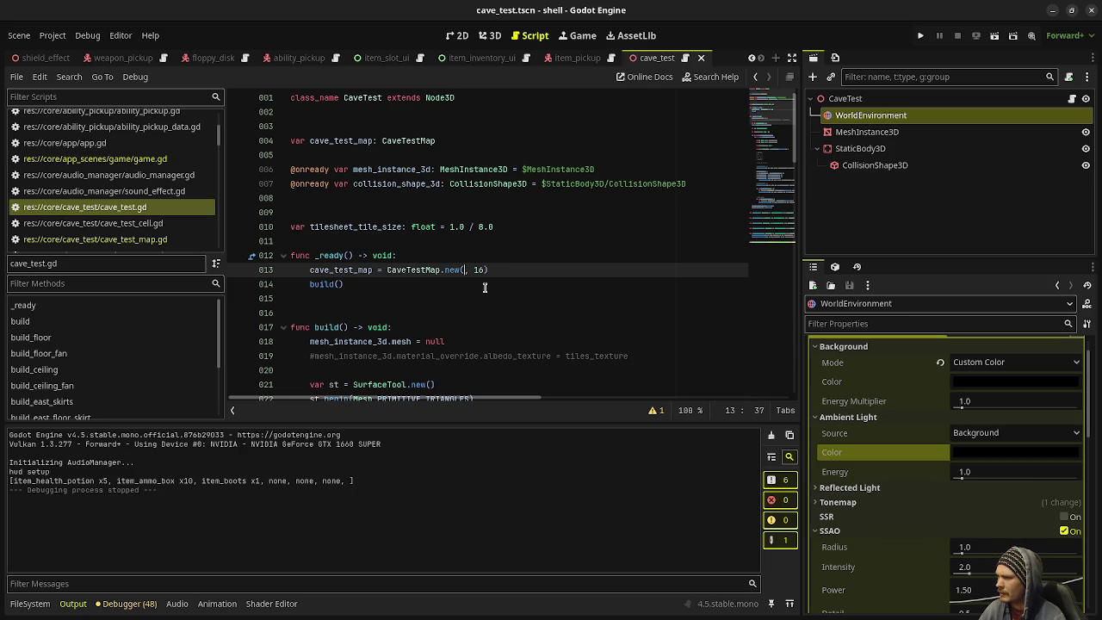
key("ctrl+s")
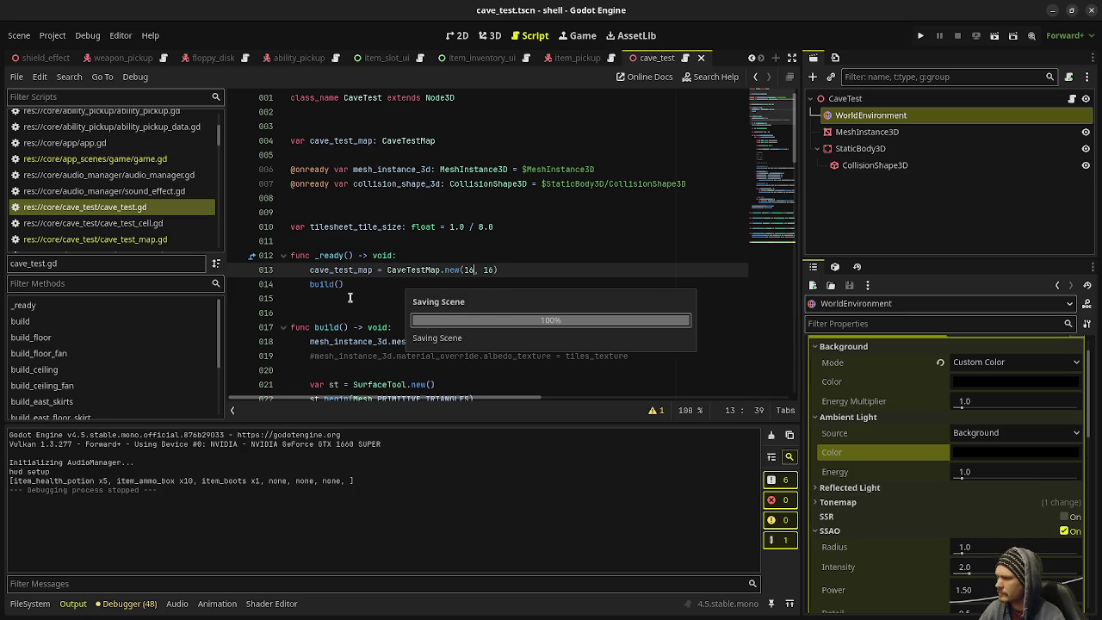
- In game.gd, comment out the dungeon build and reset calls, adjust the spawn Vector3, and save
left_click(146, 161)
key("ctrl+k")
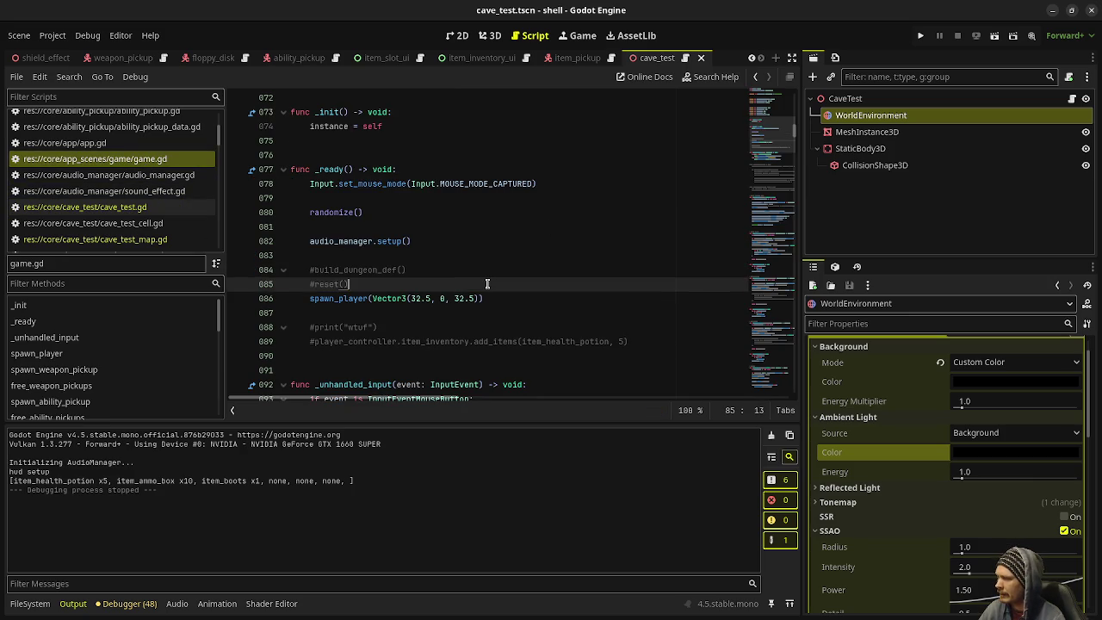
key("Down")
key("Delete")
type("1")
key("ctrl+s")
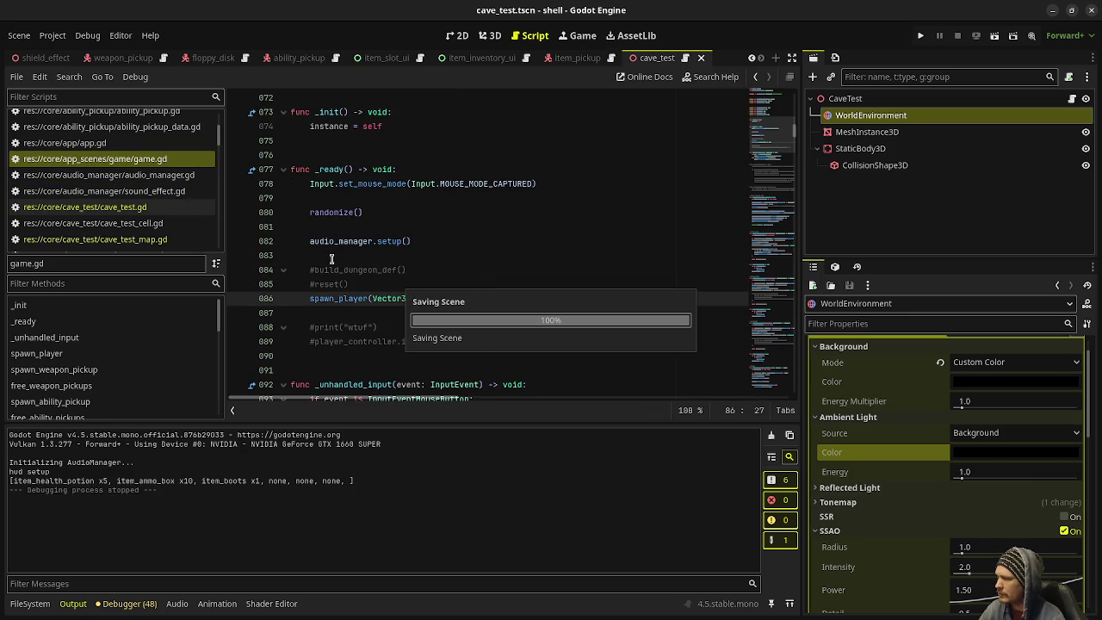
left_click(133, 240)
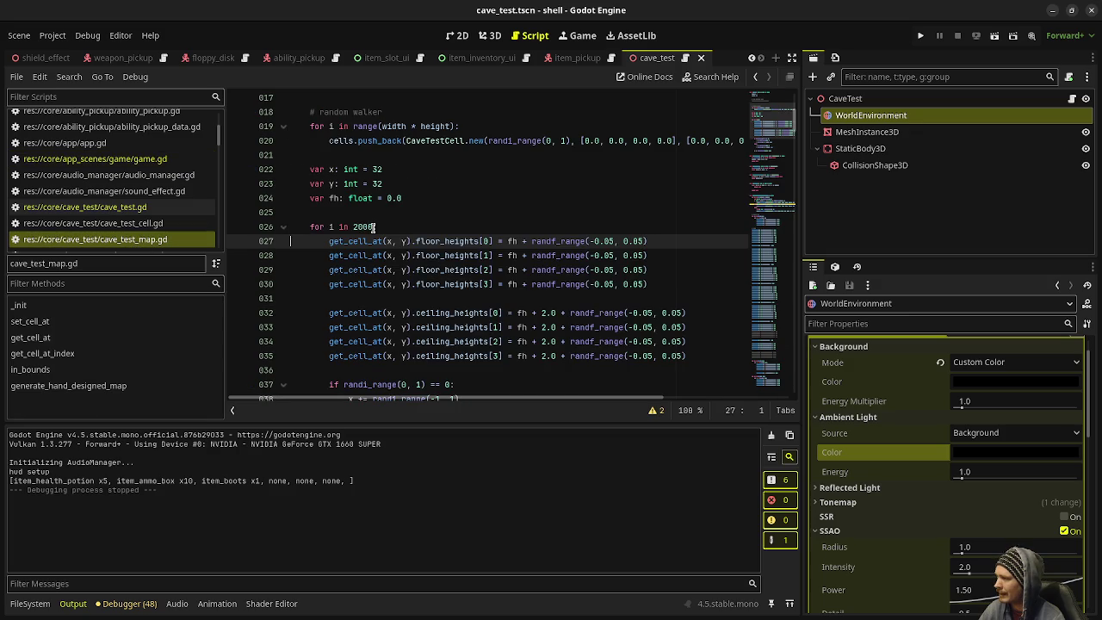
- Uncomment the generate_hand_designed_map() call on line 15
scroll(372, 227, "up", 5)
left_click(314, 296)
key("Delete")
- Comment out the random walker loop and run the game with F5
scroll(315, 288, "down", 3)
mouse_move(308, 226)
left_mouse_down()
mouse_move(361, 314)
mouse_move(436, 263)
mouse_move(503, 241)
left_mouse_up()
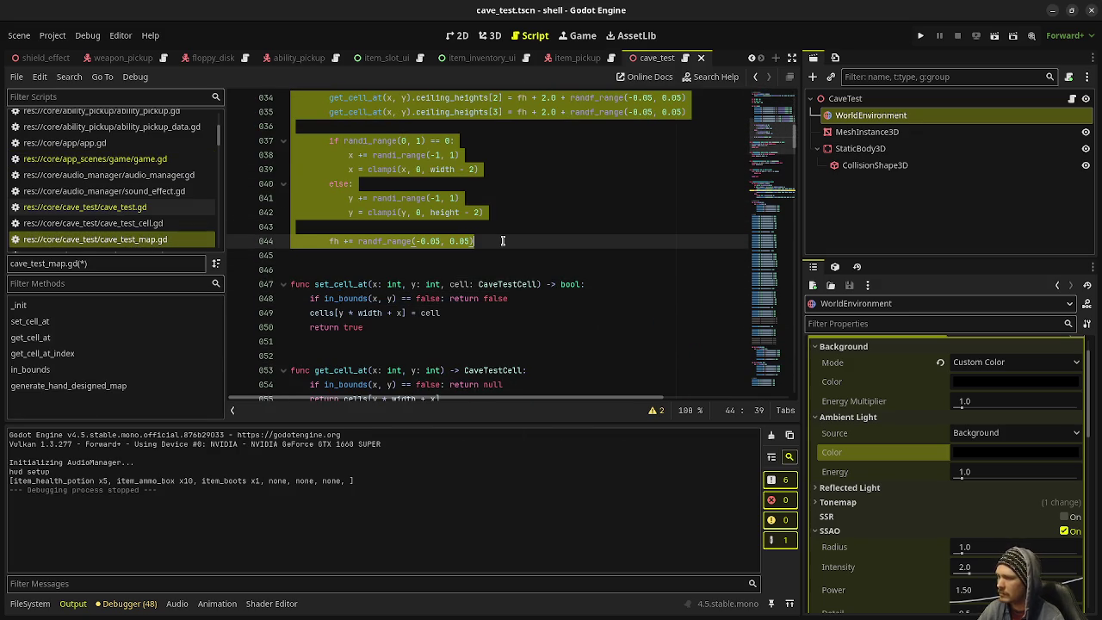
key("ctrl+k")
key("F5")
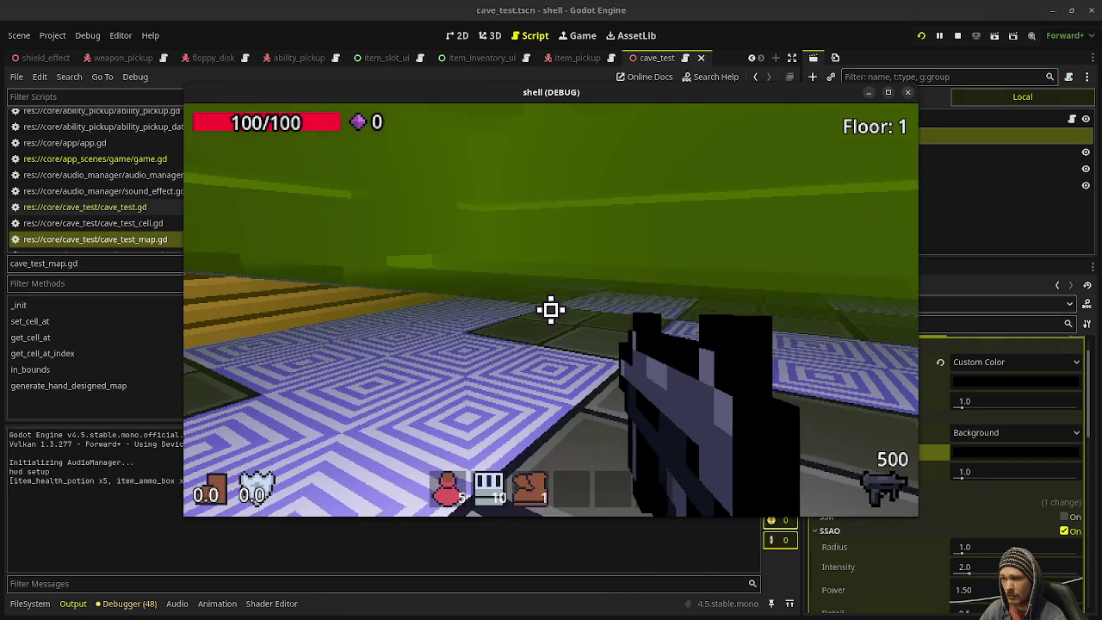
- Set the ambient light source to Color with grey 7e7e7e
left_click_drag(796, 98, 631, 104)
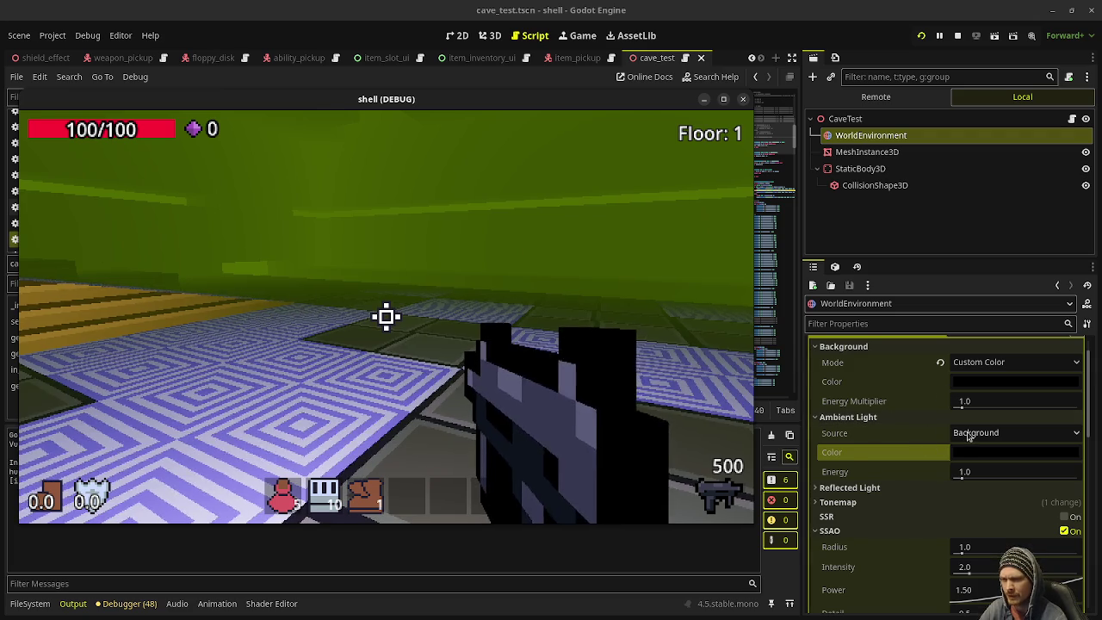
left_click(969, 433)
left_click(978, 484)
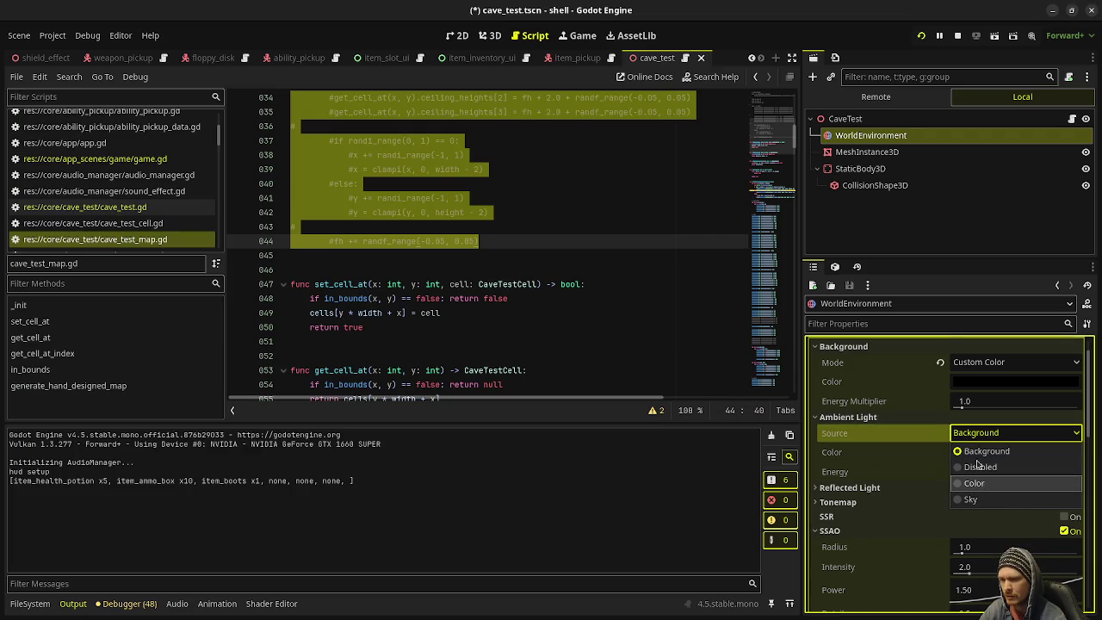
left_click(979, 453)
mouse_move(1090, 198)
left_mouse_down()
mouse_move(1095, 165)
mouse_move(1090, 185)
mouse_move(1077, 170)
left_mouse_up()
left_click(939, 499)
- Disable Fog in the WorldEnvironment and switch to the running game
scroll(929, 520, "down", 5)
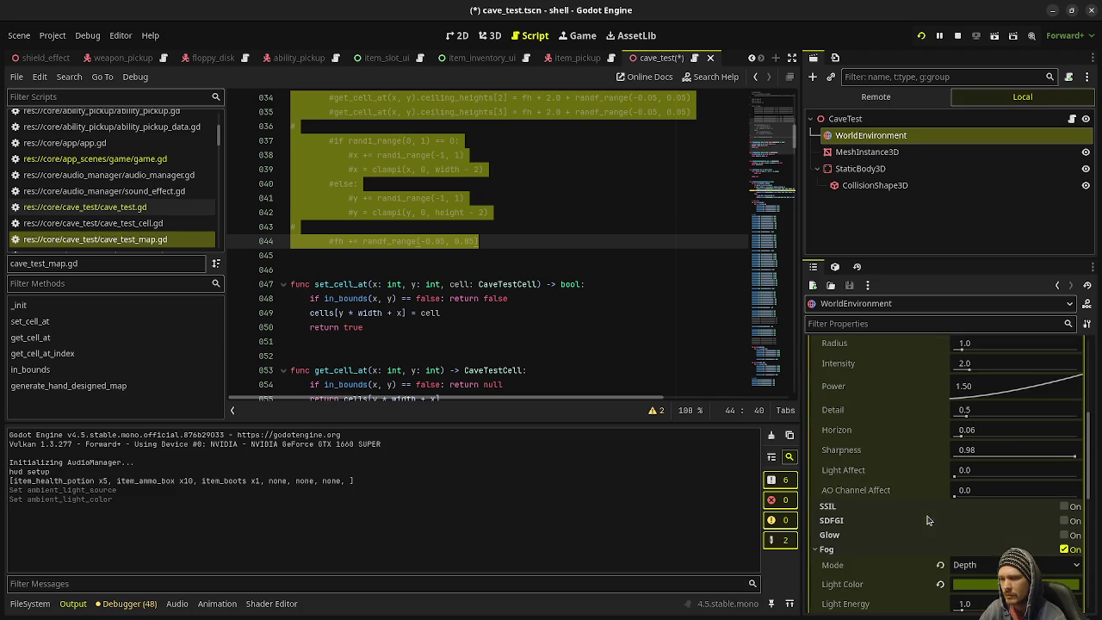
left_click(1065, 549)
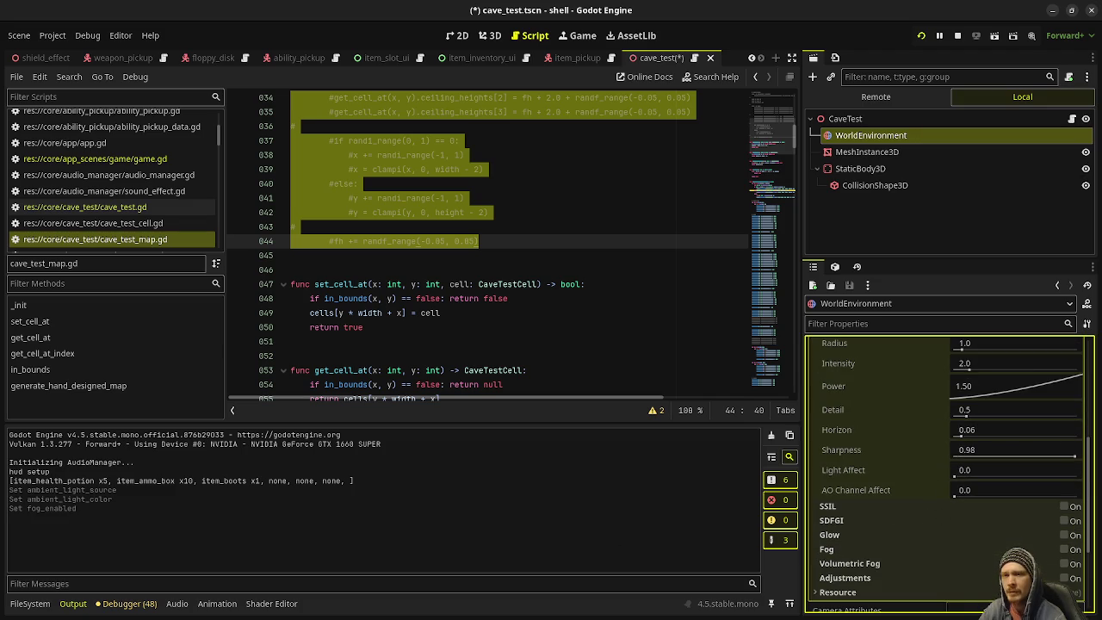
key("alt+Tab")
left_click(386, 316)
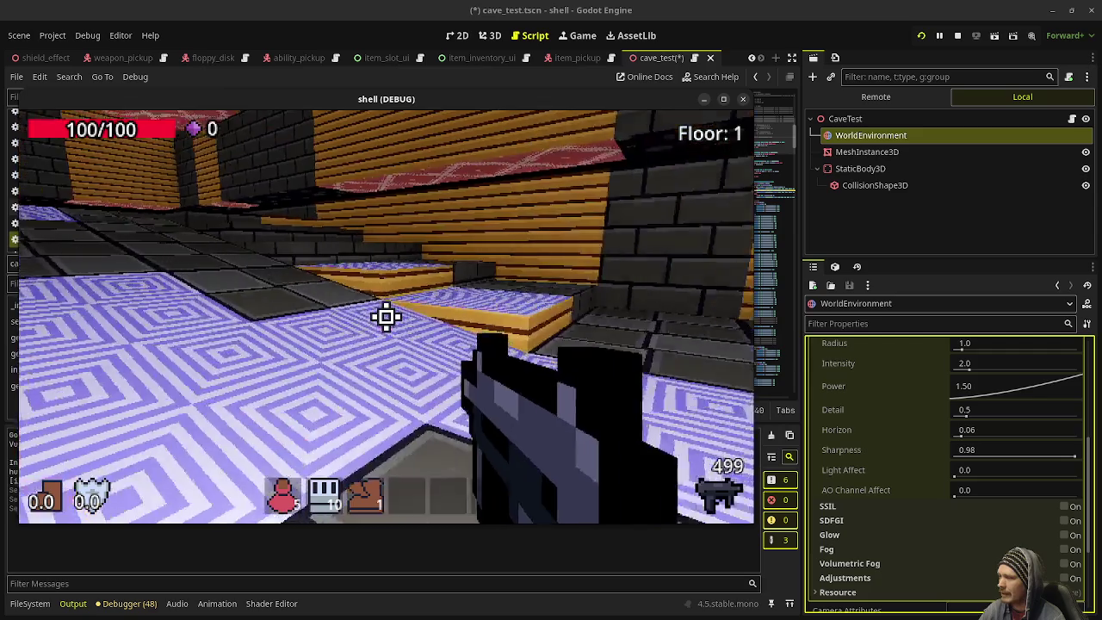
- Walk across the patterned floor to overlook the ledges and water, then stop the game
key("a")
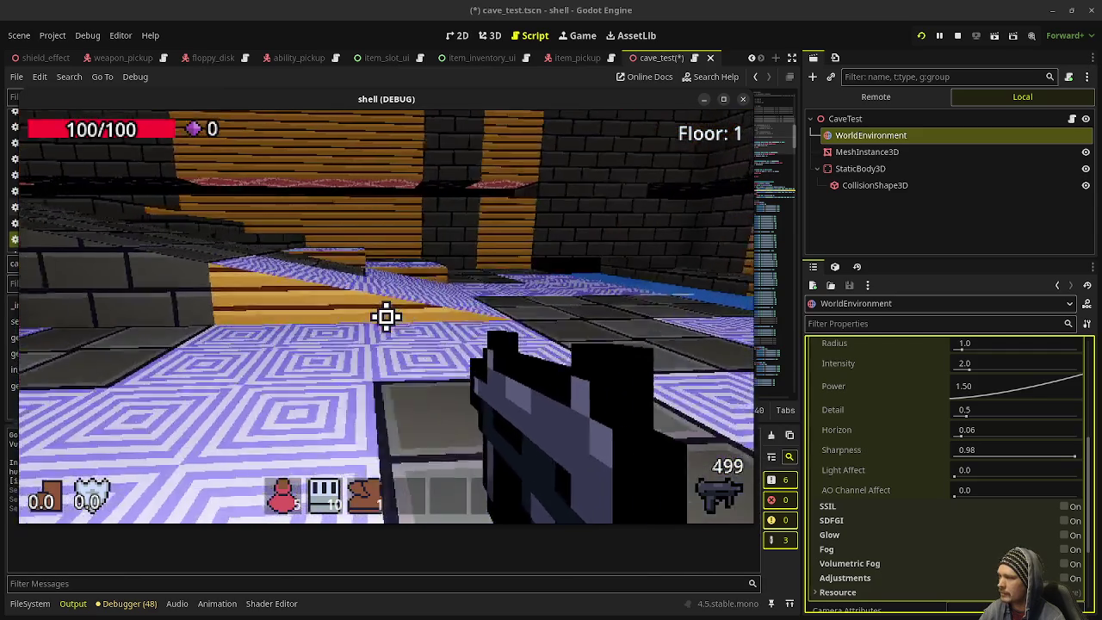
key("a")
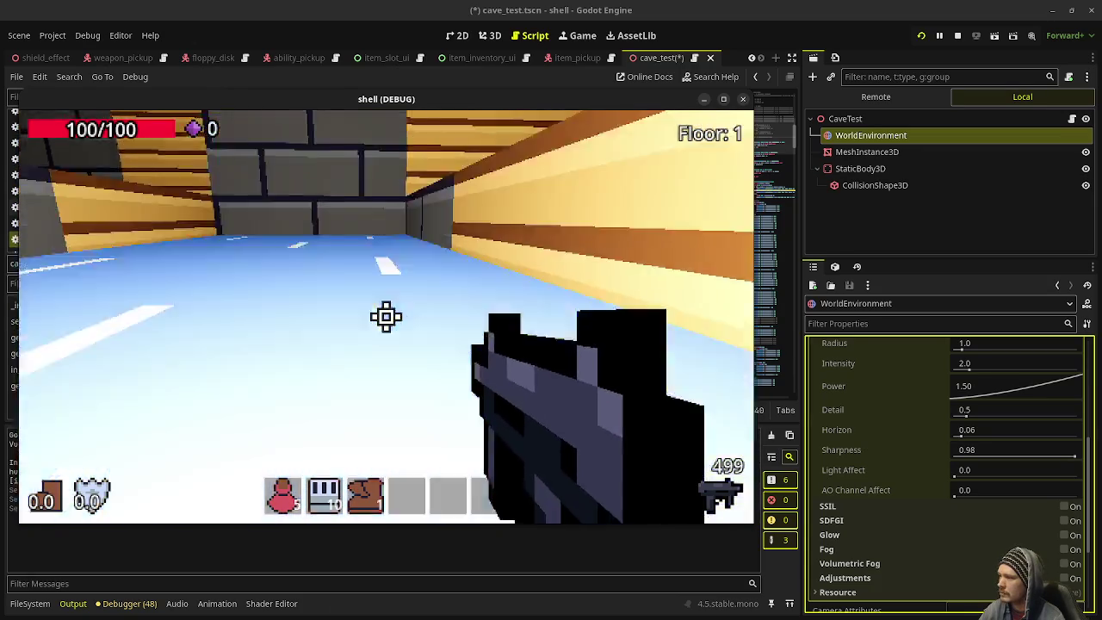
key("w")
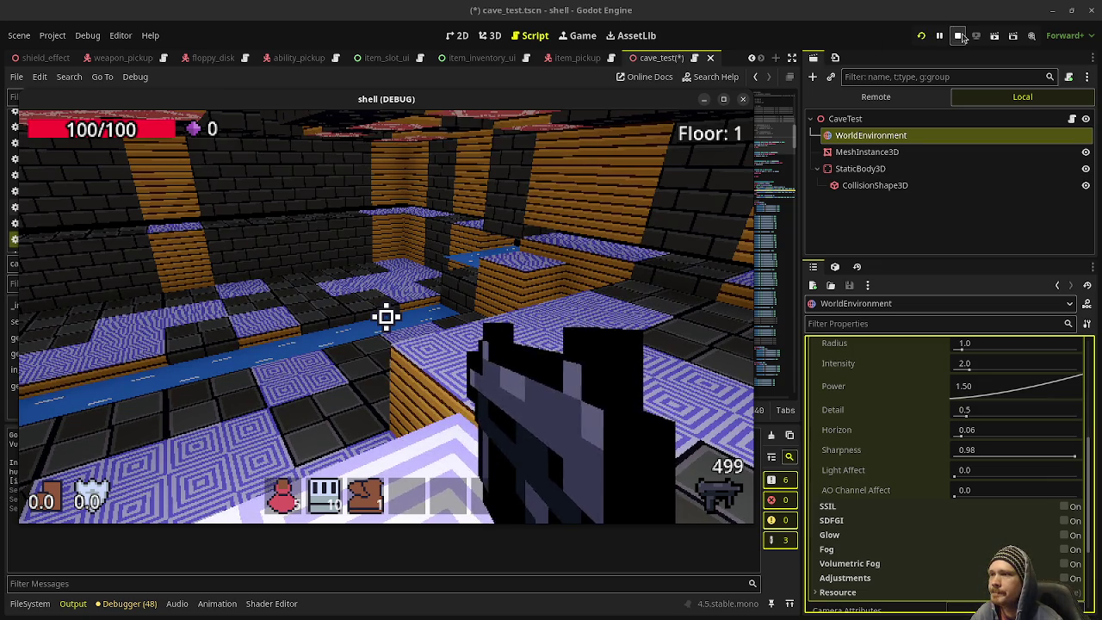
left_click(961, 35)
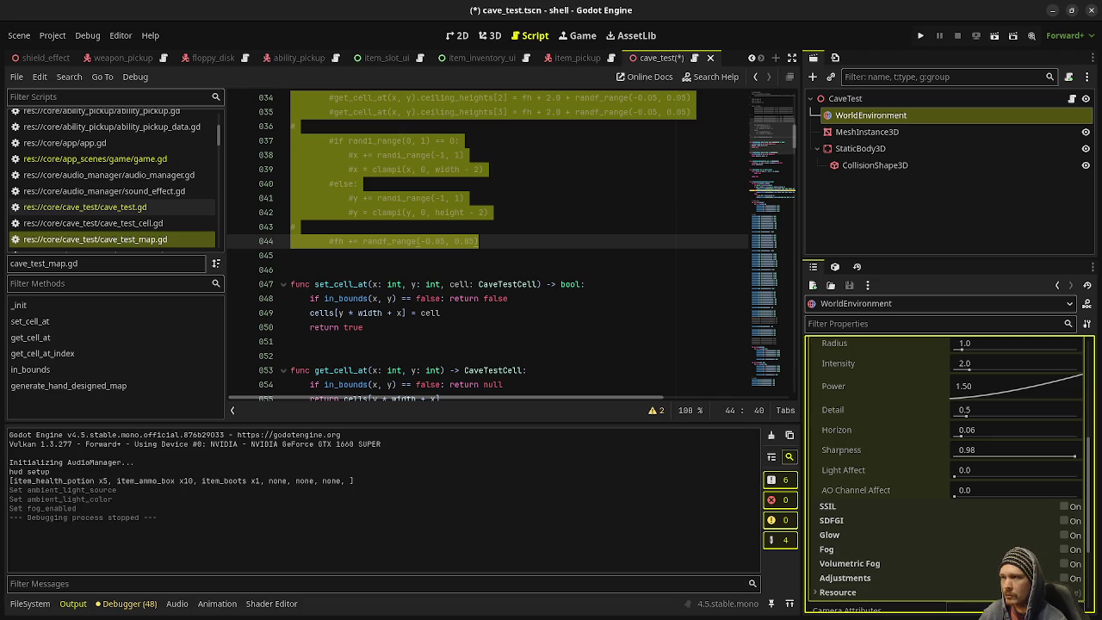
left_click(440, 298)
- Save cave_test_map.gd and switch to the Aseprite sketch window
key("ctrl+s")
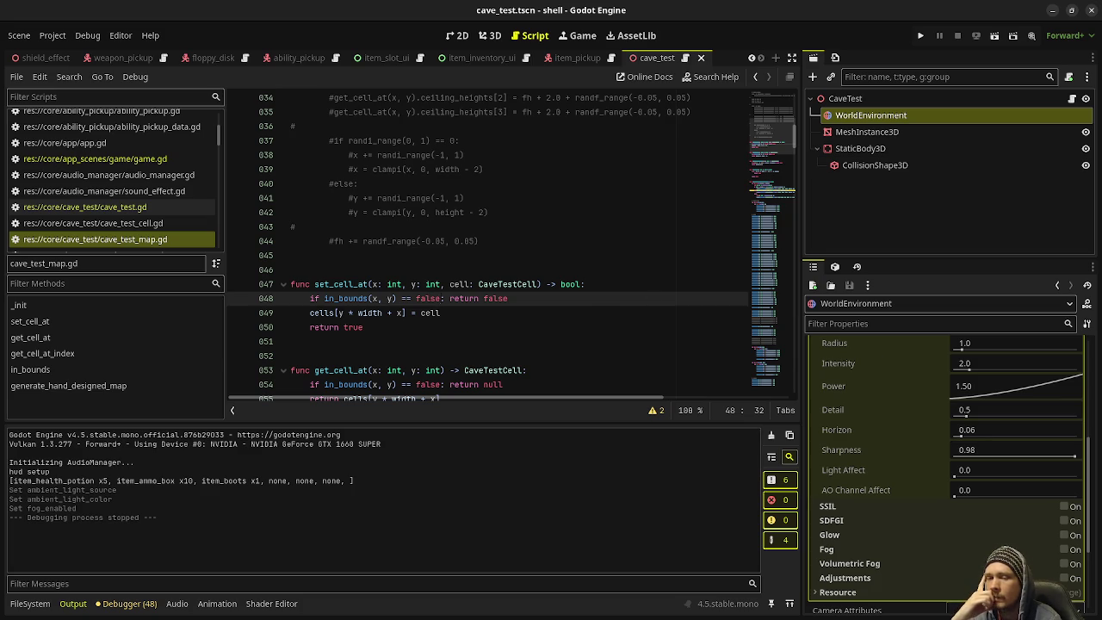
key("alt+Tab")
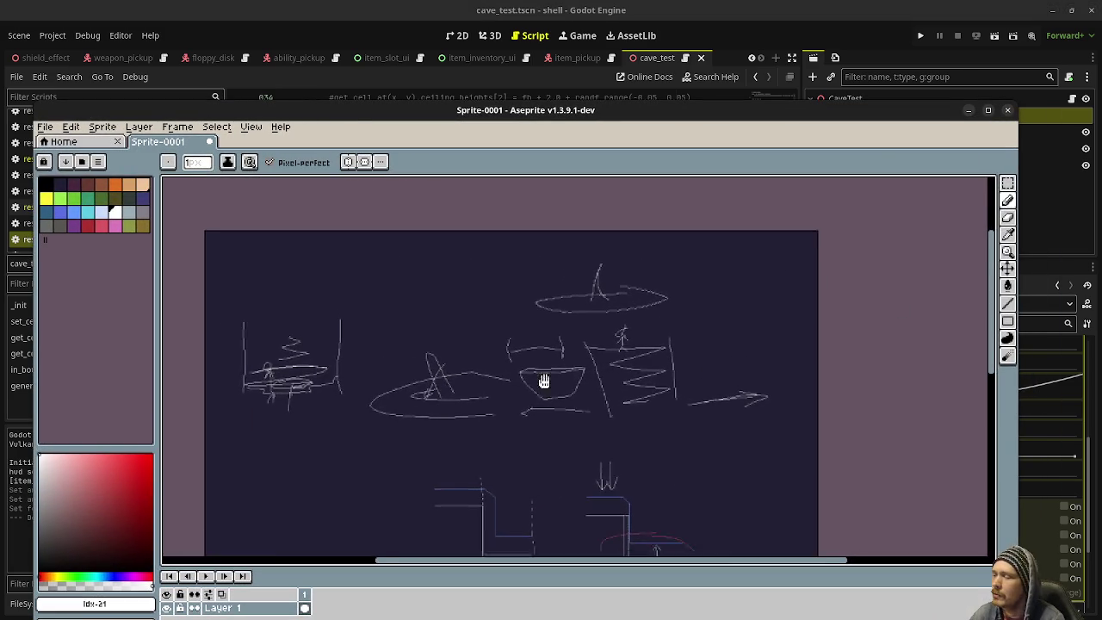
- Pencil four overlapping arches in an empty canvas area, plus a down arrow onto the lower-right arch
scroll(517, 399, "down", 5)
scroll(517, 399, "left", 3)
scroll(522, 394, "up", 3)
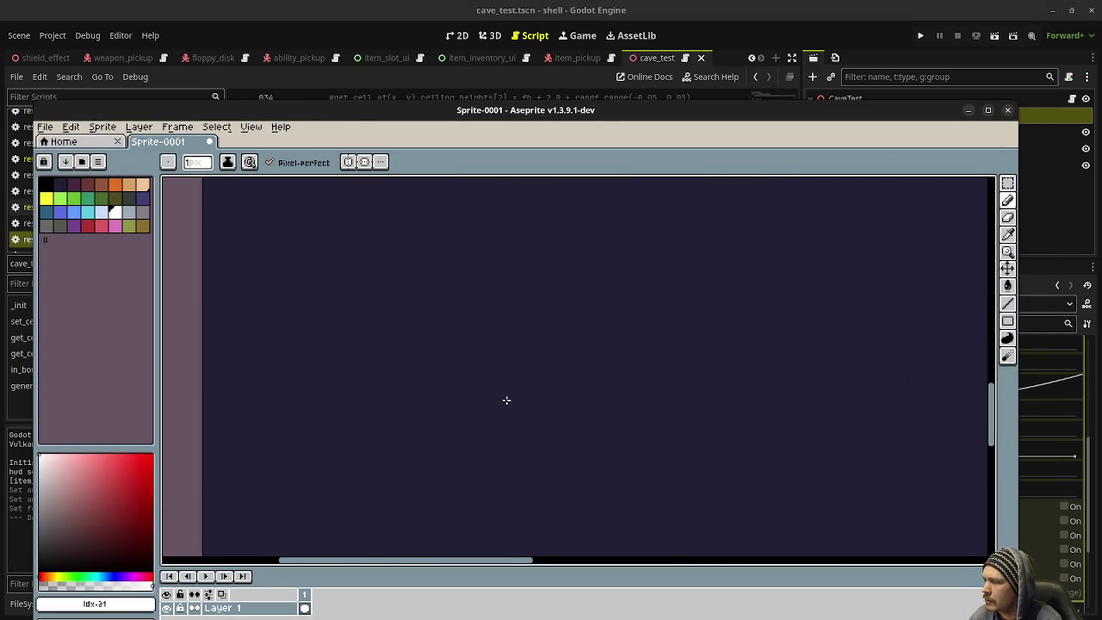
mouse_move(514, 394)
left_mouse_down()
mouse_move(671, 249)
mouse_move(759, 316)
mouse_move(505, 377)
mouse_move(320, 263)
mouse_move(280, 312)
left_mouse_up()
mouse_move(503, 415)
left_mouse_down()
mouse_move(367, 455)
mouse_move(346, 545)
left_mouse_up()
mouse_move(538, 429)
left_mouse_down()
mouse_move(545, 413)
mouse_move(708, 473)
mouse_move(721, 527)
left_mouse_up()
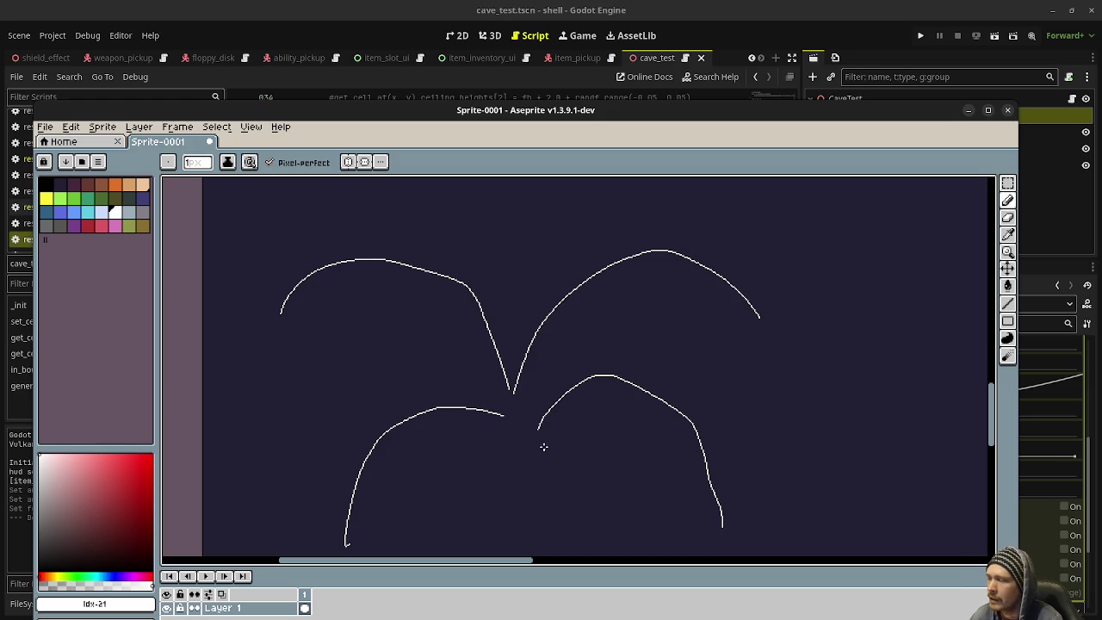
left_click_drag(640, 454, 651, 434)
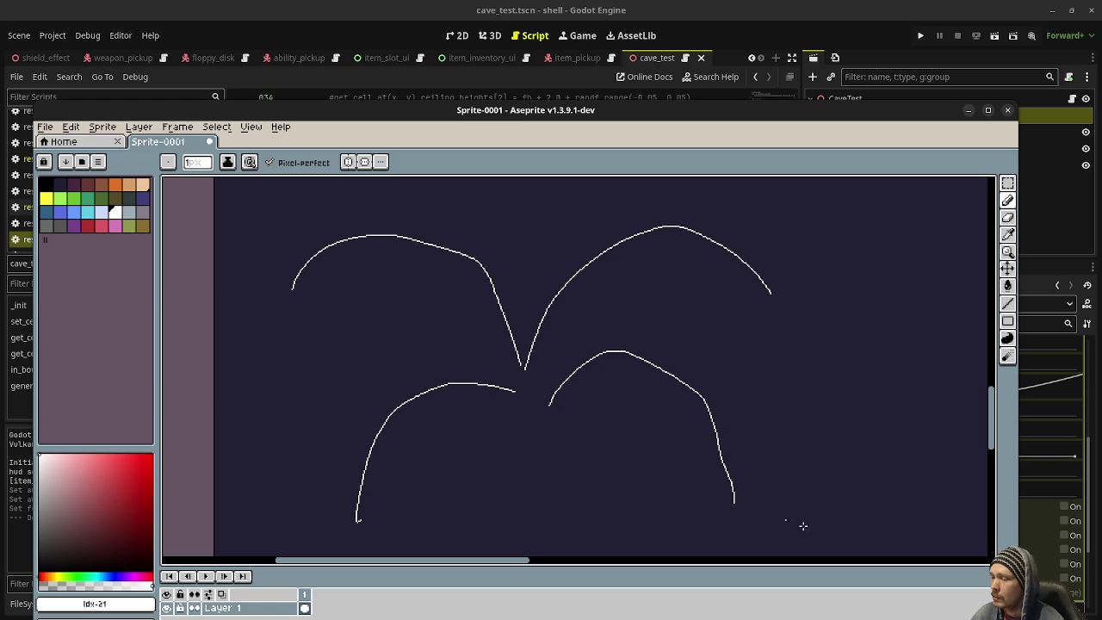
mouse_move(649, 304)
left_mouse_down()
mouse_move(652, 361)
mouse_move(660, 347)
left_mouse_up()
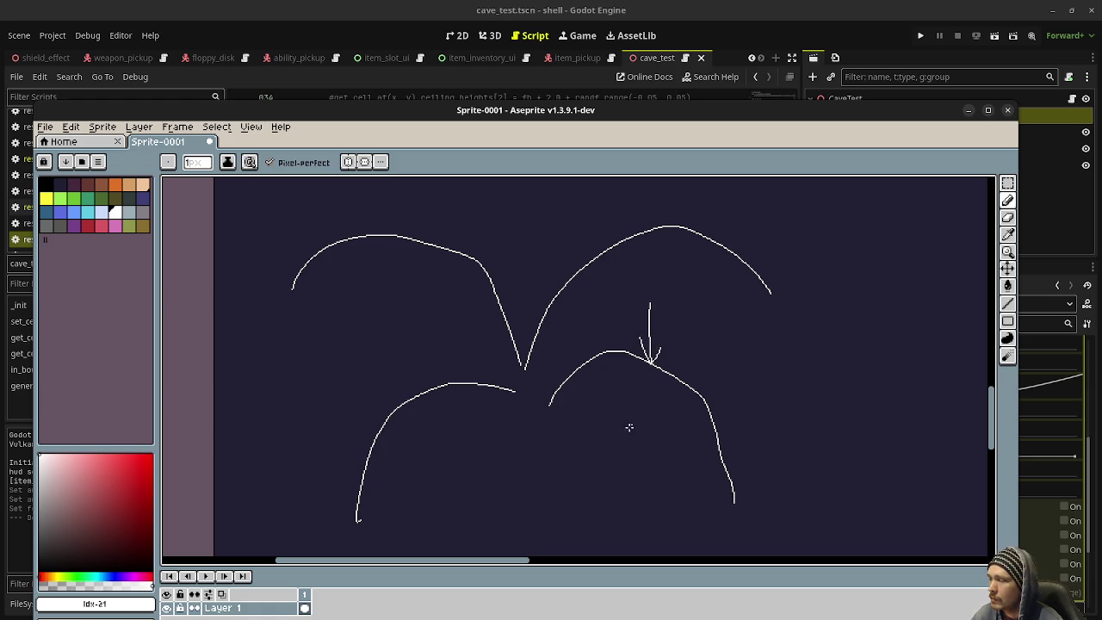
- Loop both ends of the lower-right arch, then add and undo a stray dot inside it
mouse_move(546, 398)
left_mouse_down()
mouse_move(539, 410)
mouse_move(545, 400)
left_mouse_up()
left_click_drag(736, 499, 728, 501)
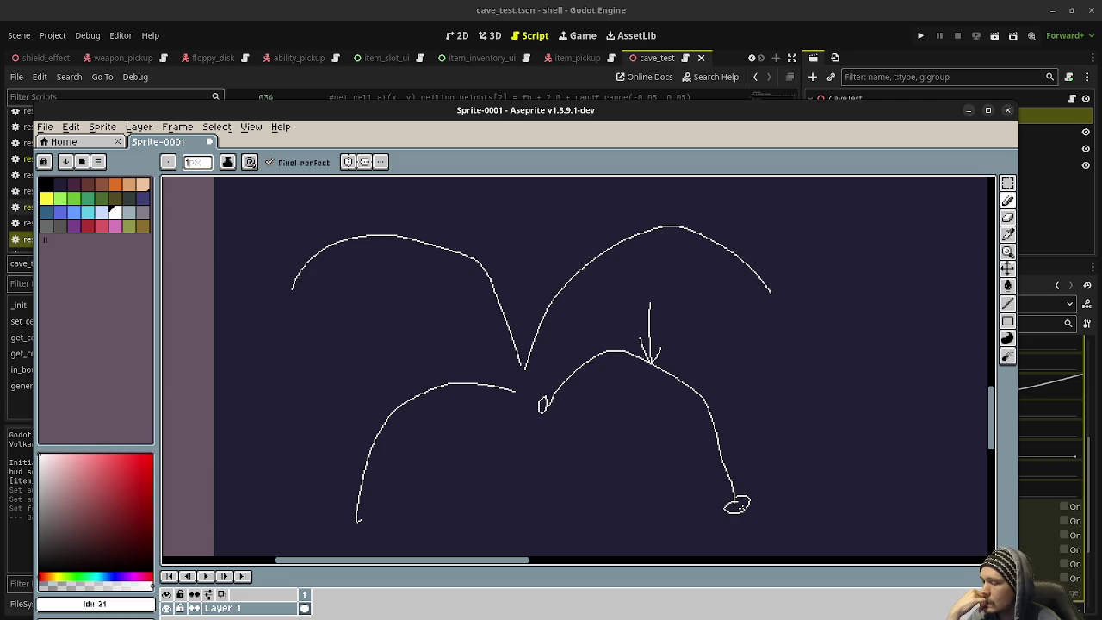
left_click(700, 481)
key("ctrl+z")
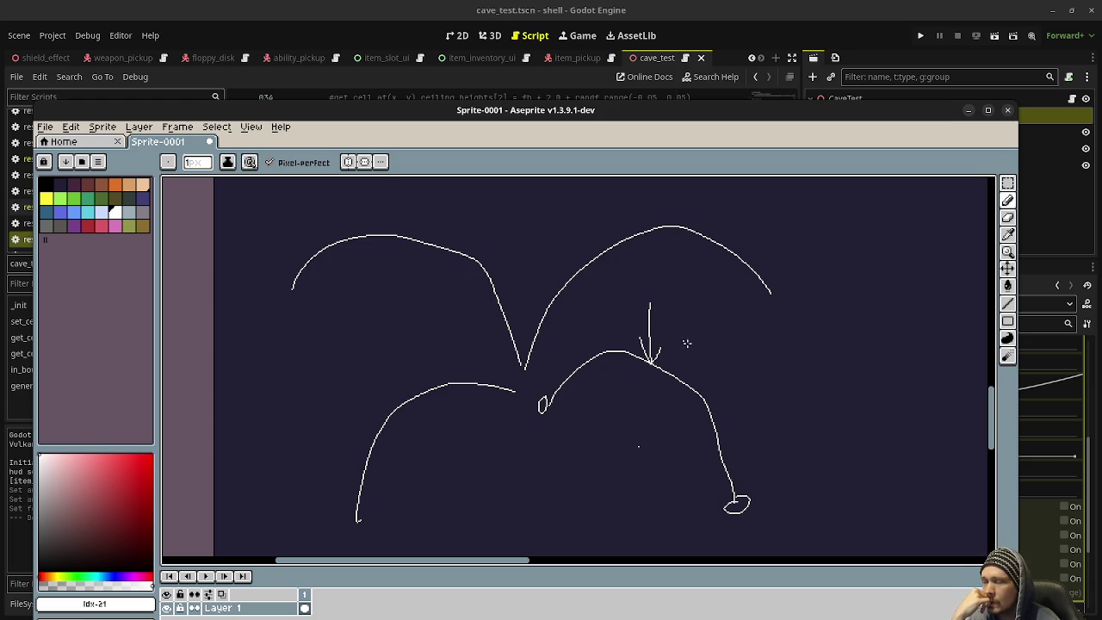
- Add a small dot to the lower right of the cave sketch
left_click(902, 527)
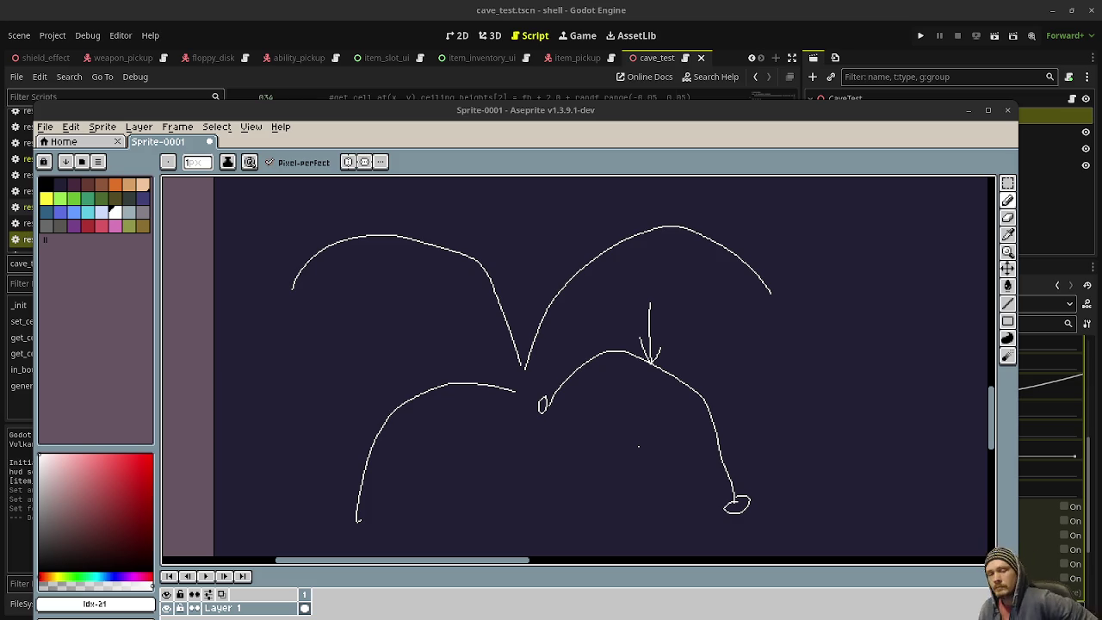
- Pan to empty canvas and draw a tilted room outline with an arch inside
left_click_drag(744, 387, 462, 415)
mouse_move(564, 275)
left_mouse_down()
mouse_move(731, 475)
mouse_move(942, 424)
mouse_move(852, 219)
mouse_move(968, 406)
mouse_move(941, 427)
left_mouse_up()
mouse_move(715, 340)
left_mouse_down()
mouse_move(877, 354)
mouse_move(878, 364)
mouse_move(647, 377)
left_mouse_up()
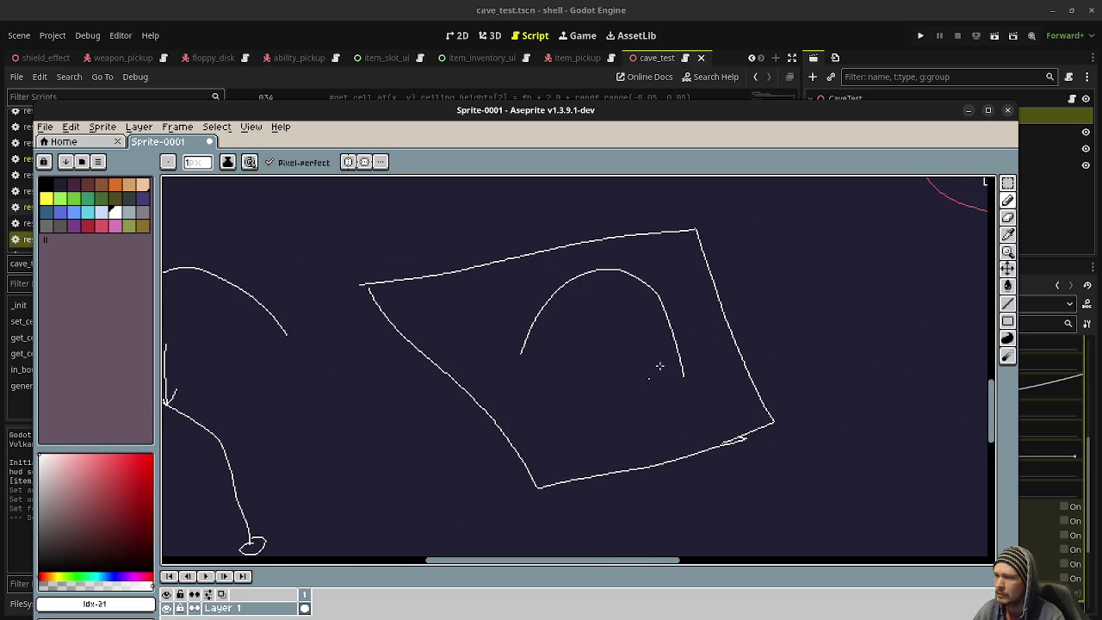
- Draw a smaller box to the right containing a circle, tick marks and a curve
mouse_move(784, 246)
left_mouse_down()
mouse_move(791, 362)
mouse_move(879, 232)
mouse_move(899, 329)
left_mouse_up()
left_click_drag(805, 352, 899, 331)
mouse_move(851, 280)
left_mouse_down()
mouse_move(880, 274)
mouse_move(860, 297)
left_mouse_up()
left_click_drag(842, 284, 853, 285)
left_click_drag(779, 261, 853, 285)
left_click_drag(872, 243, 864, 272)
mouse_move(892, 314)
left_mouse_down()
mouse_move(904, 326)
mouse_move(778, 362)
left_mouse_up()
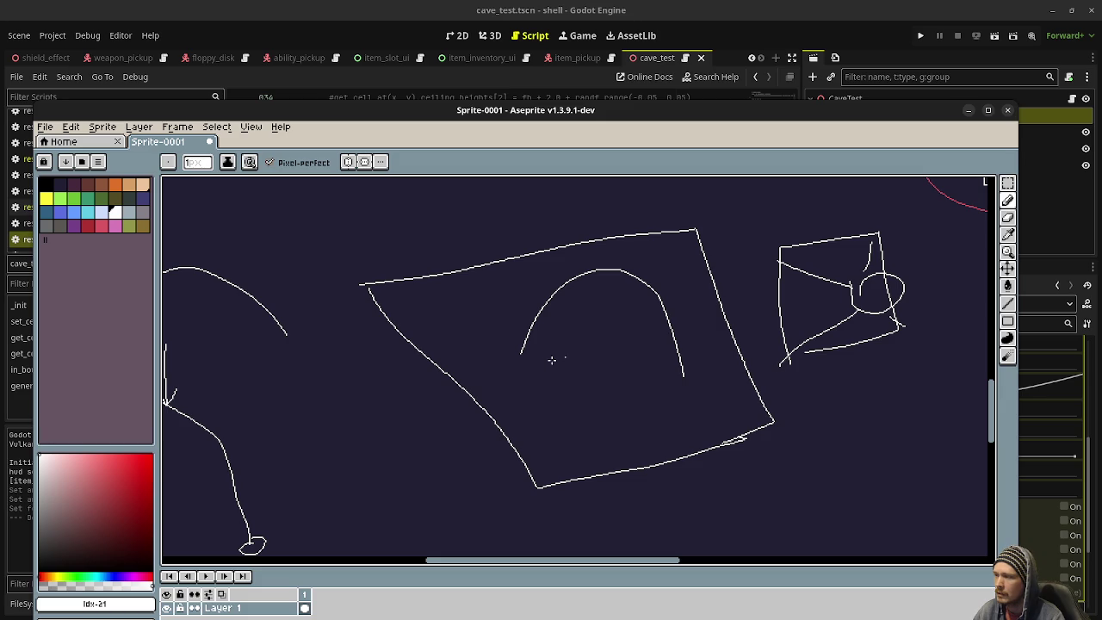
- Link the arch's legs to the right box with two lines and draw an arch inside the box
left_click_drag(520, 355, 800, 285)
left_click_drag(682, 372, 872, 315)
mouse_move(808, 286)
left_mouse_down()
mouse_move(837, 257)
mouse_move(874, 318)
left_mouse_up()
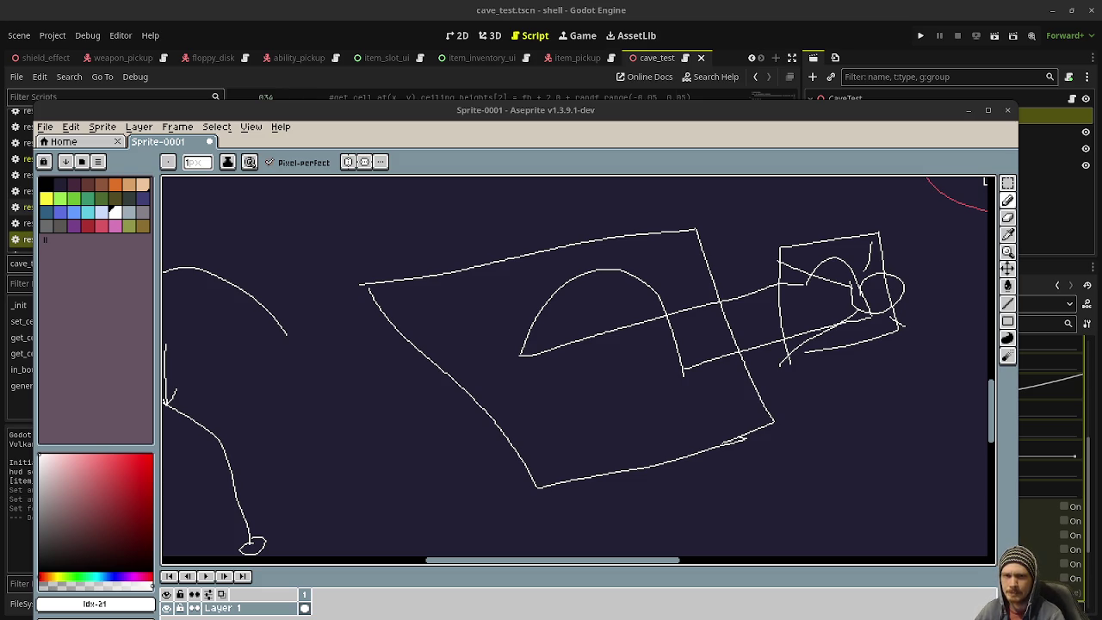
- Switch to the browser showing Google results for 'godot 4 vector3 to camera space'
key("alt+Tab")
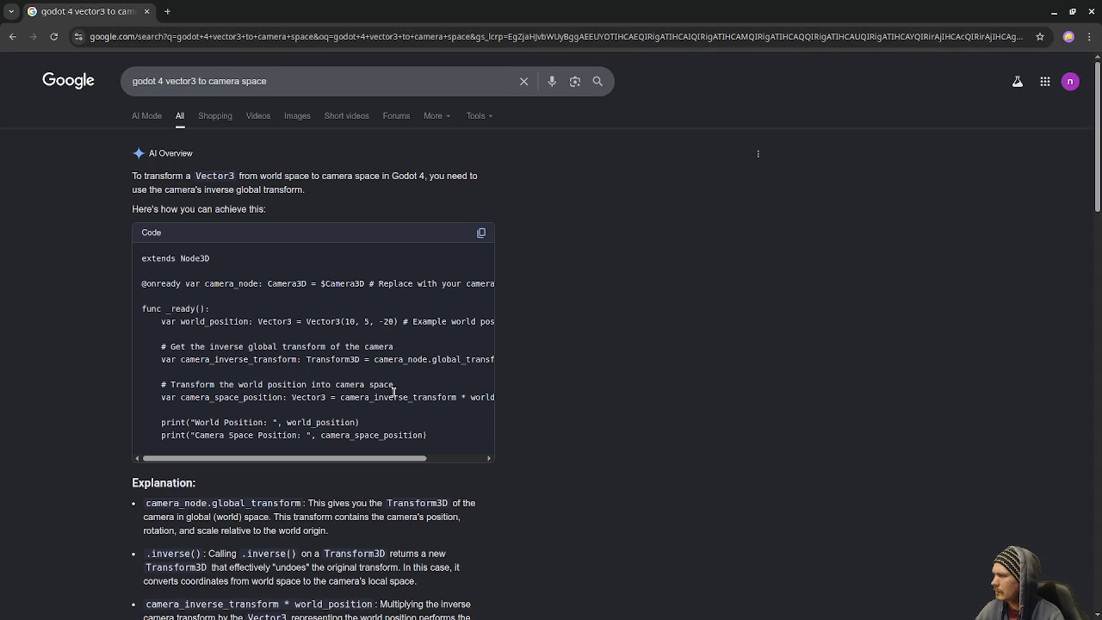
- Scroll past the AI code overview for 'godot 4 vector3 to camera space' to the Godot Docs Vector3 page and Reddit thread
mouse_move(361, 458)
left_mouse_down()
mouse_move(439, 455)
mouse_move(317, 452)
left_mouse_up()
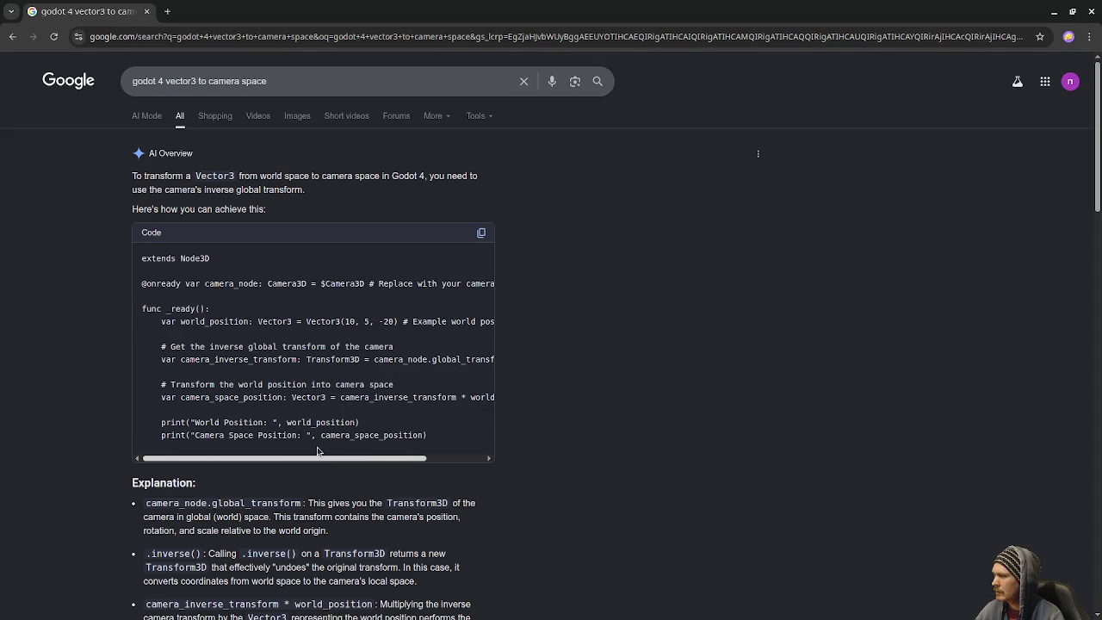
scroll(555, 366, "down", 3)
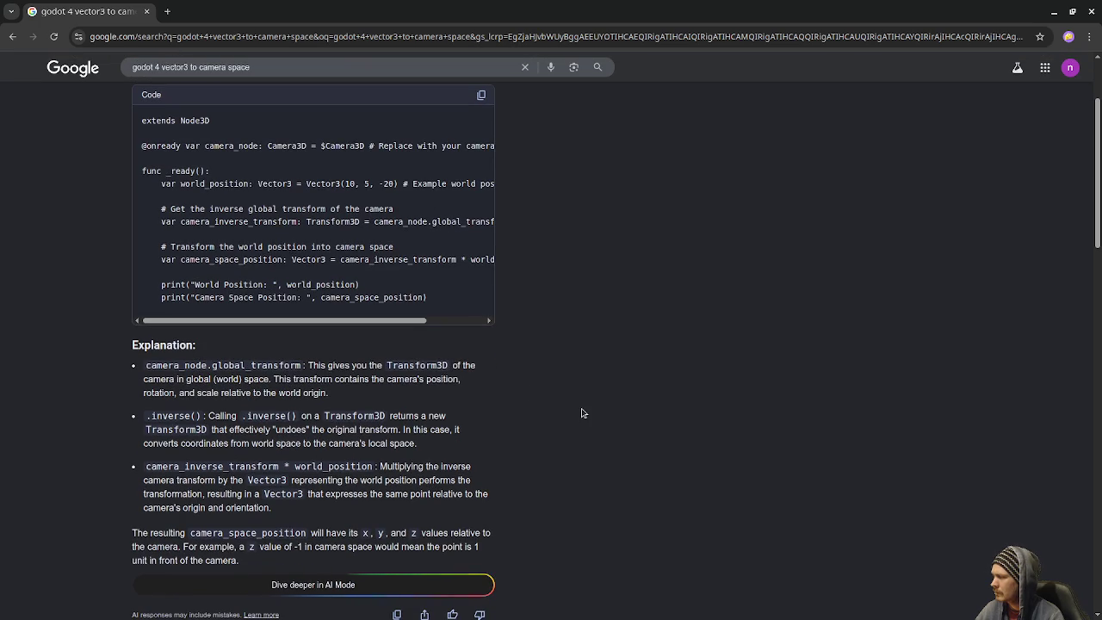
scroll(582, 414, "down", 3)
scroll(582, 413, "down", 3)
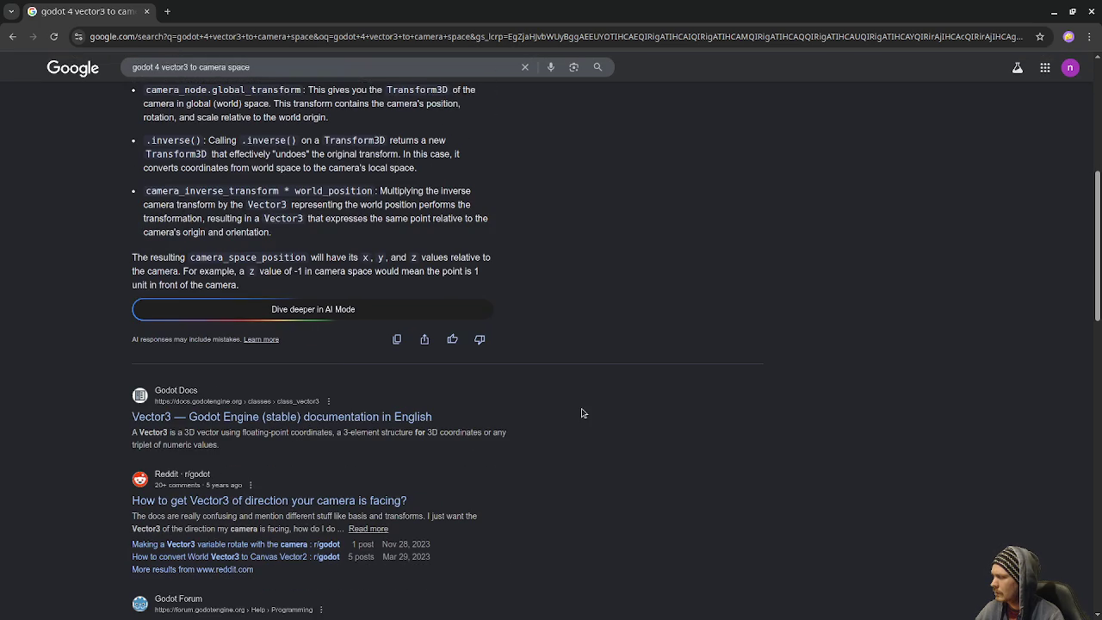